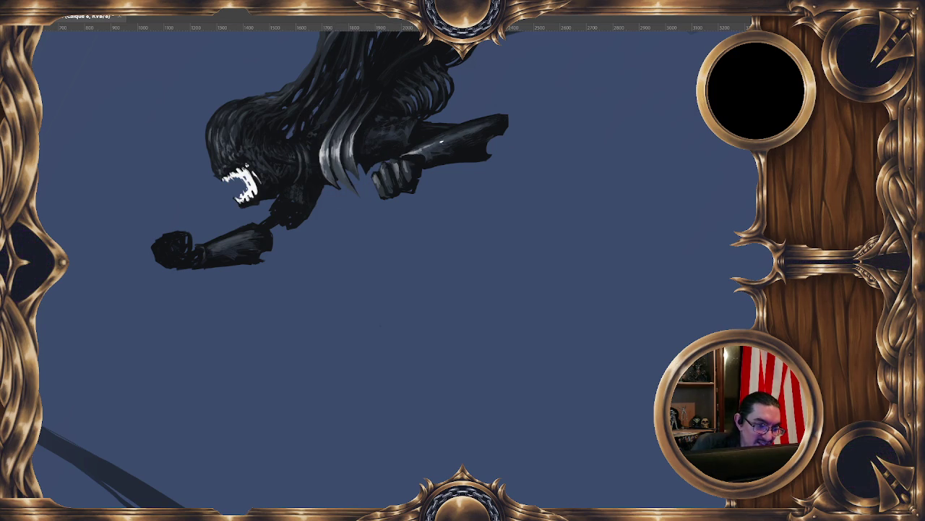
Zoom out so the entire creature painting and its swirling dark strokes fit the window
{"action": "scroll", "coordinate": [442, 176], "scroll_direction": "down", "scroll_amount": 2}
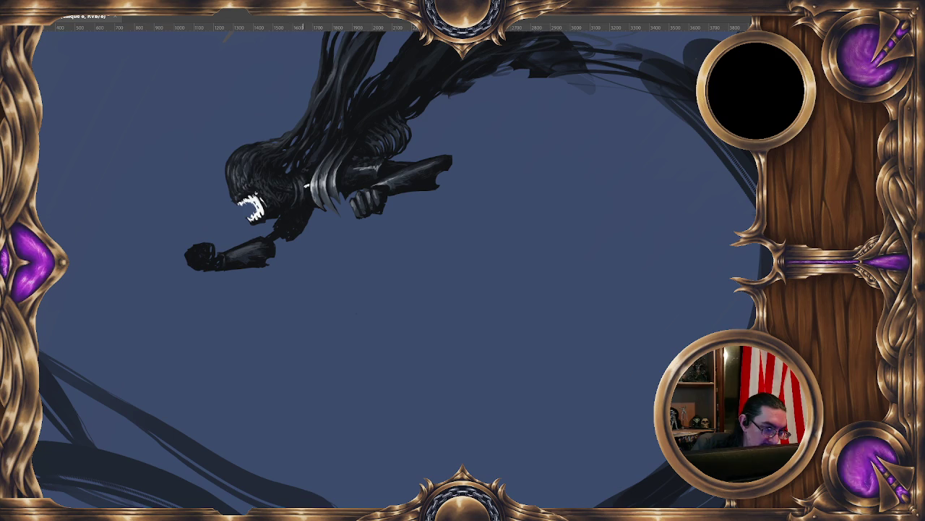
{"action": "key", "text": "ctrl+minus"}
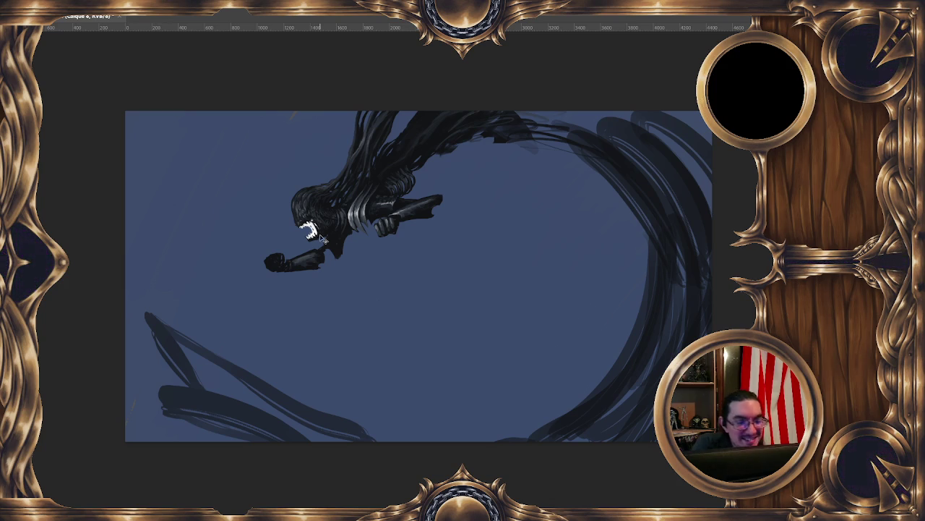
Mirror the view so the creature faces right and sample dark tones from its body
{"action": "key", "text": "h"}
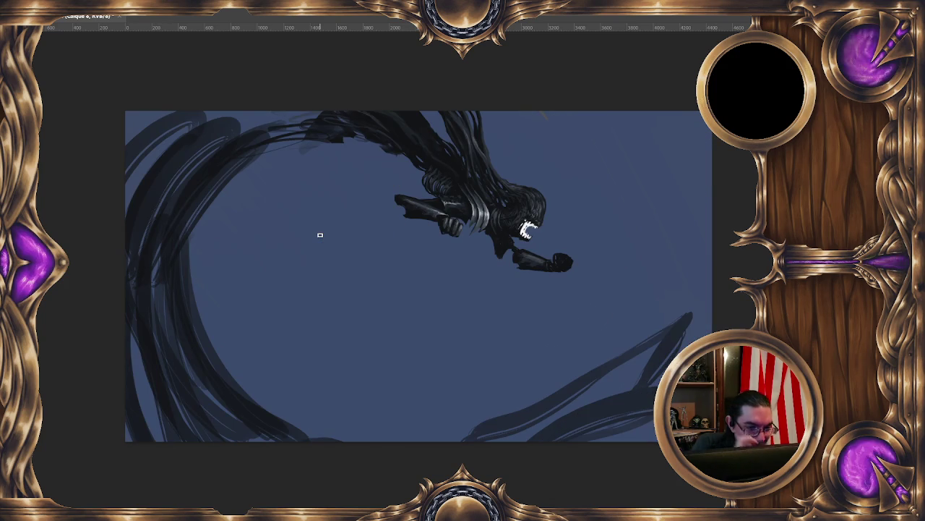
{"action": "scroll", "coordinate": [452, 301], "scroll_direction": "up", "scroll_amount": 3}
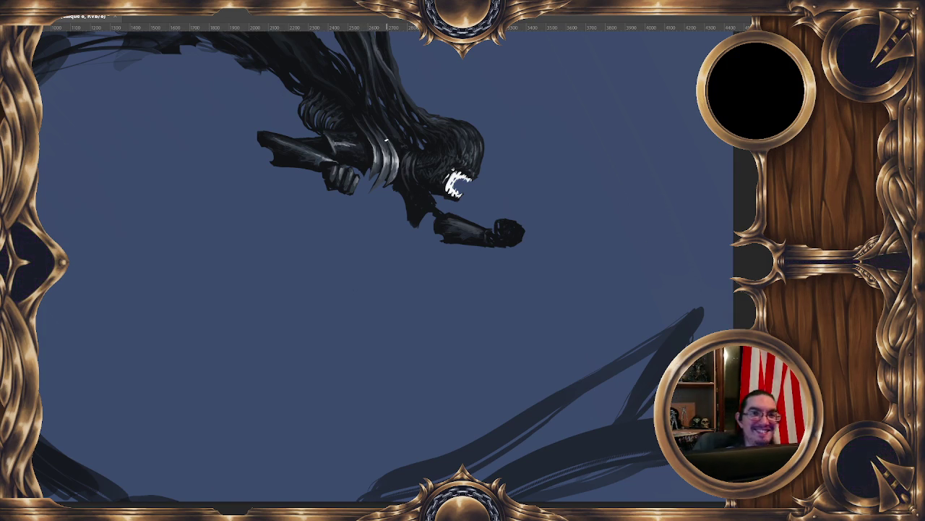
{"action": "left_click", "coordinate": [384, 146], "text": "alt"}
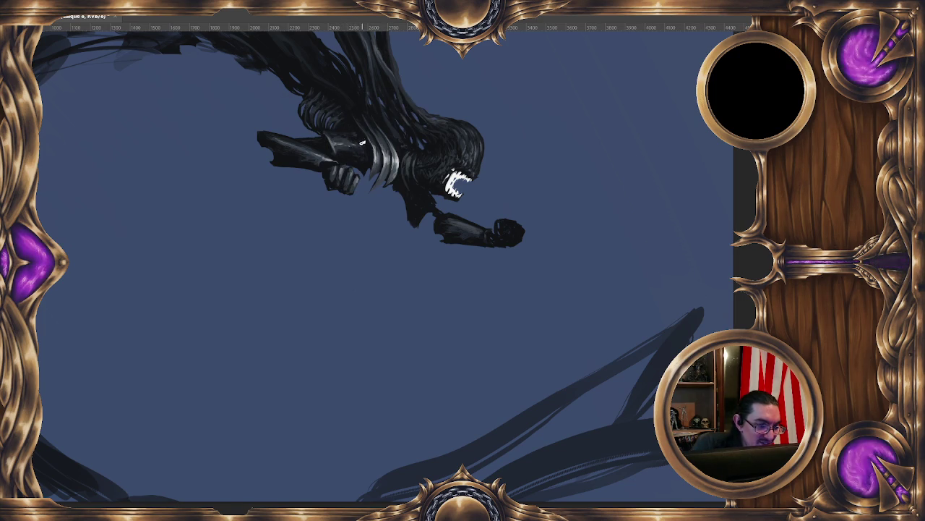
{"action": "left_click", "coordinate": [346, 150], "text": "alt"}
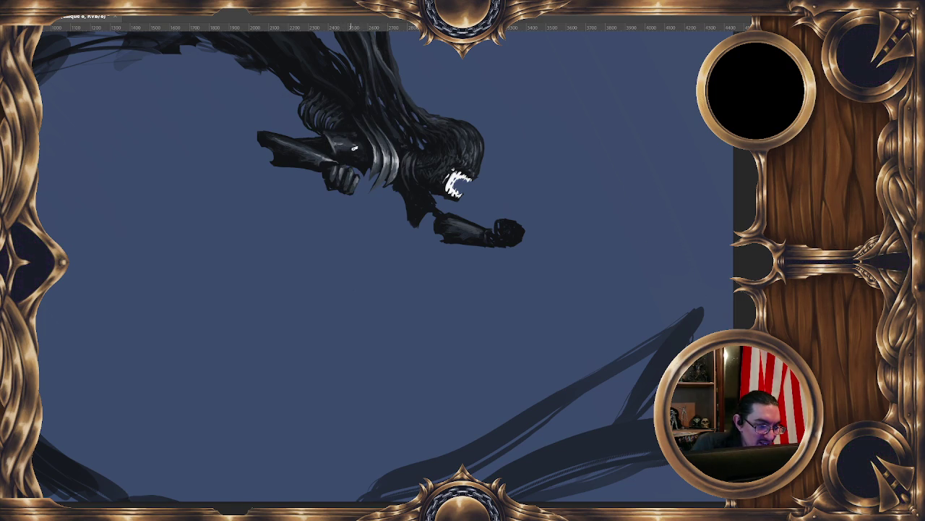
{"action": "left_click", "coordinate": [375, 157], "text": "alt"}
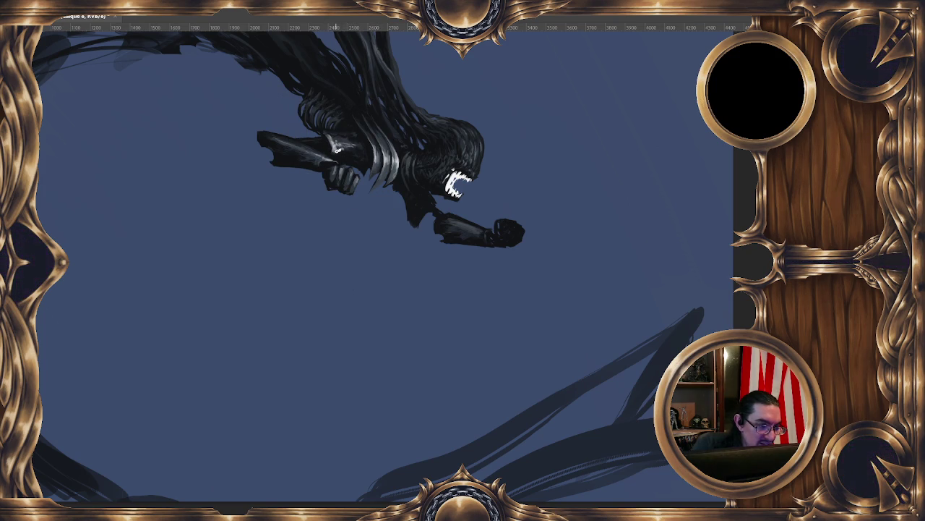
Shrink the brush from 32 to 17 px, pick torso and arm colours, and zoom out
{"action": "left_click_drag", "start_coordinate": [334, 147], "coordinate": [335, 134]}
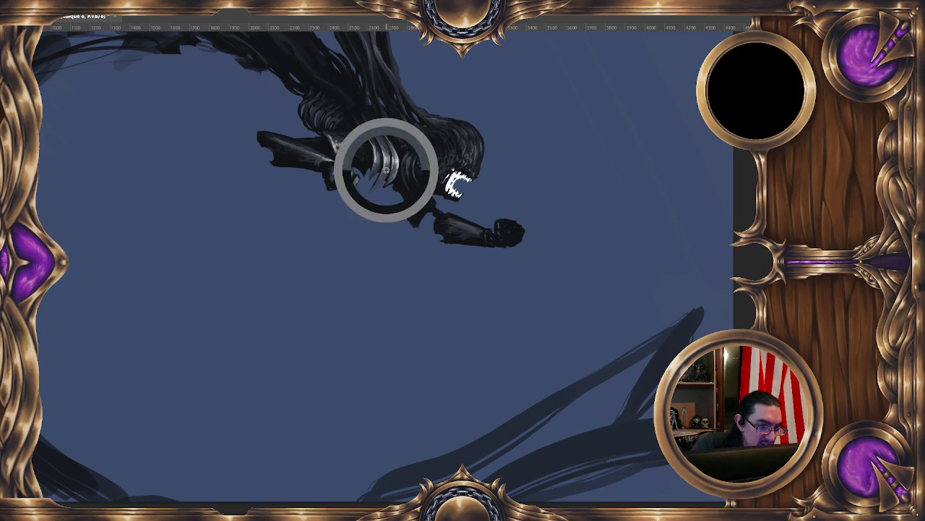
{"action": "left_click_drag", "start_coordinate": [337, 103], "coordinate": [336, 120]}
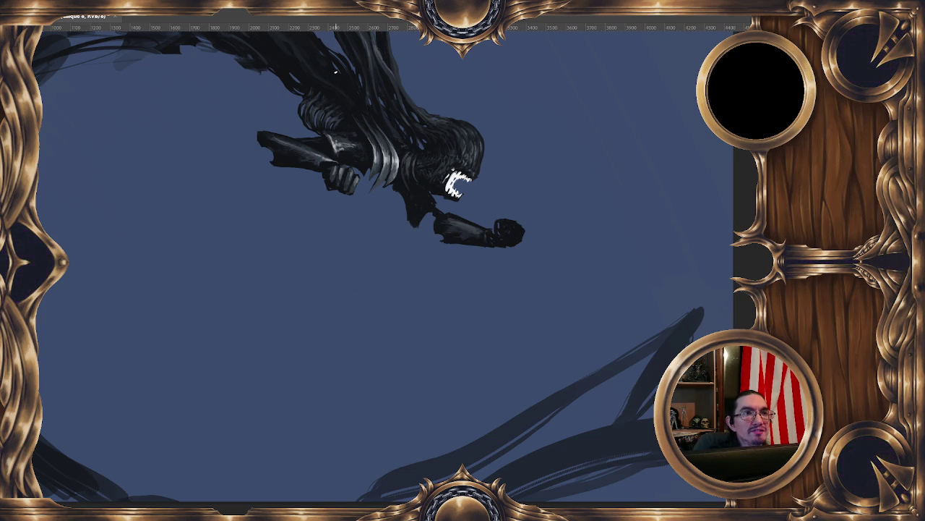
{"action": "left_click", "coordinate": [396, 159], "text": "alt"}
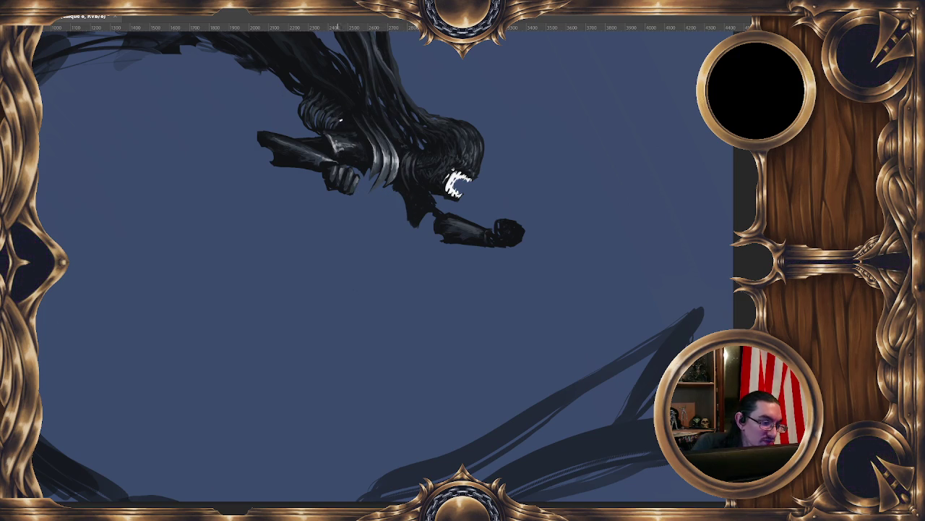
{"action": "left_click", "coordinate": [318, 155], "text": "alt"}
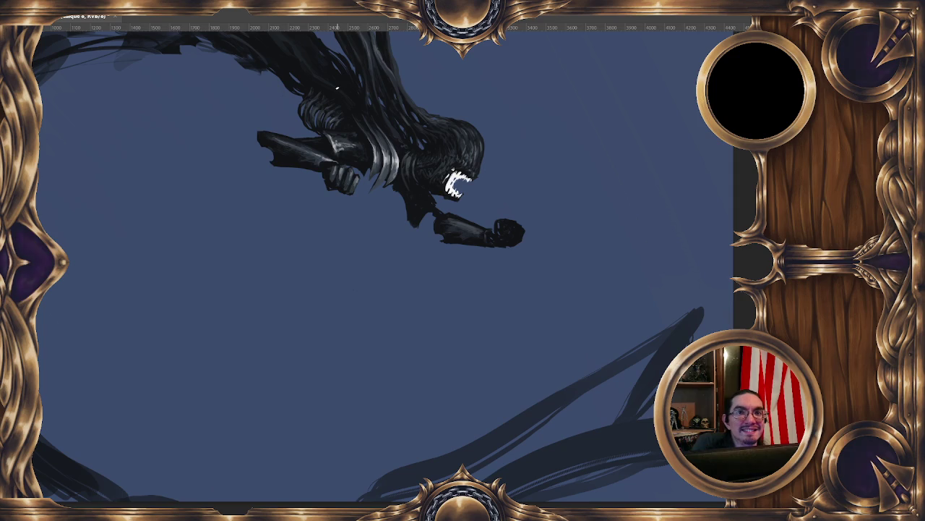
{"action": "key", "text": "ctrl+minus"}
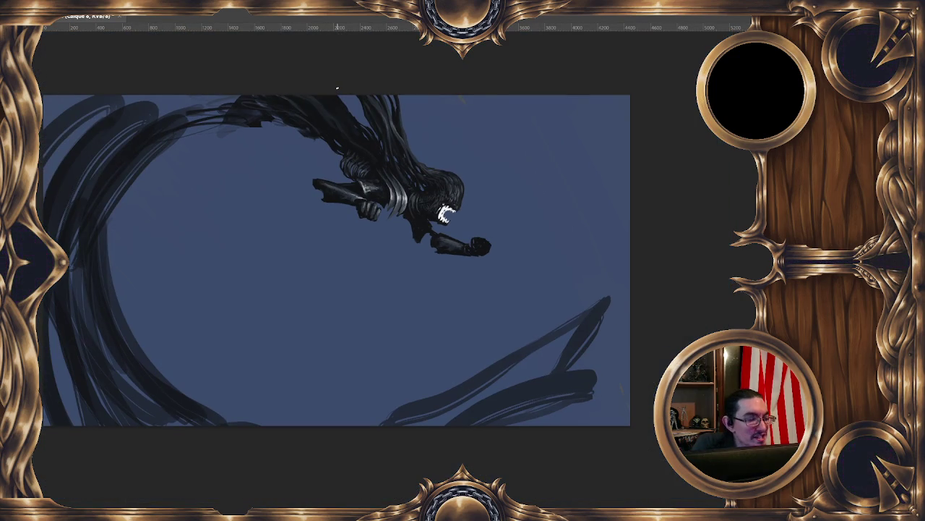
Flip the view back so the creature faces left and zoom in on its head and torso
{"action": "key", "text": "m"}
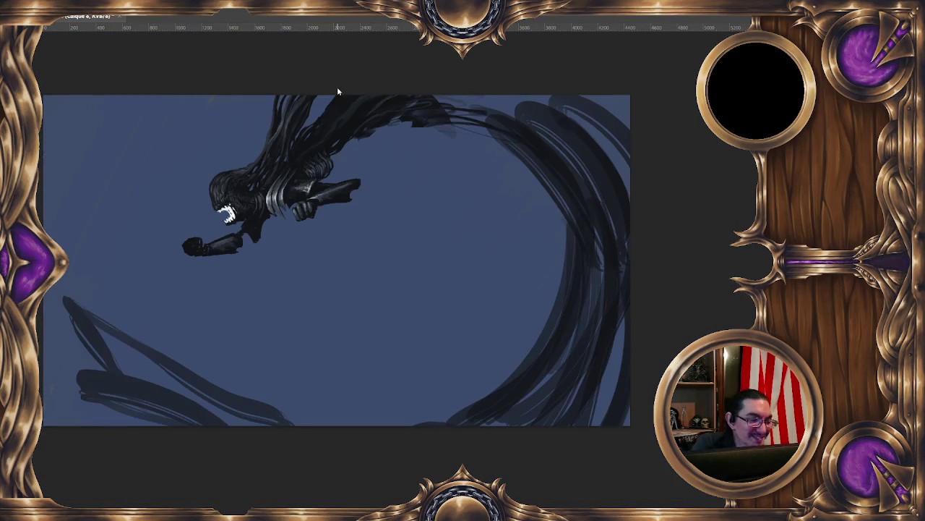
{"action": "left_click_drag", "start_coordinate": [296, 225], "coordinate": [433, 150]}
{"action": "scroll", "coordinate": [413, 118], "scroll_direction": "up", "scroll_amount": 2}
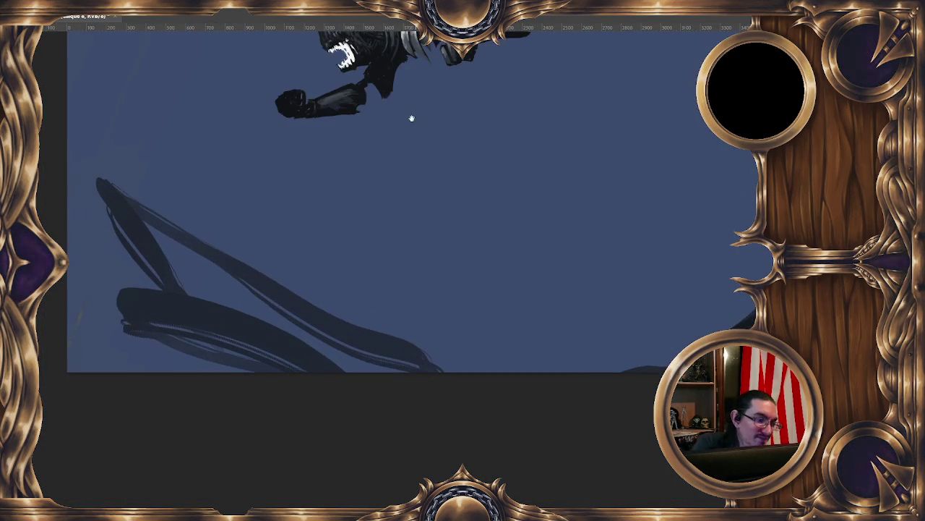
{"action": "scroll", "coordinate": [392, 172], "scroll_direction": "up", "scroll_amount": 2}
{"action": "scroll", "coordinate": [367, 114], "scroll_direction": "up", "scroll_amount": 2}
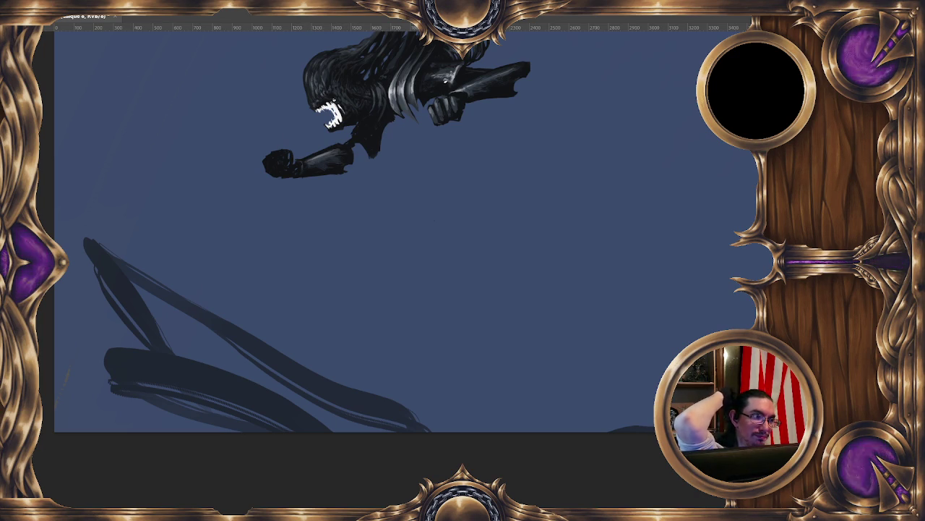
{"action": "left_click_drag", "start_coordinate": [361, 217], "coordinate": [322, 262]}
{"action": "scroll", "coordinate": [408, 150], "scroll_direction": "up", "scroll_amount": 3}
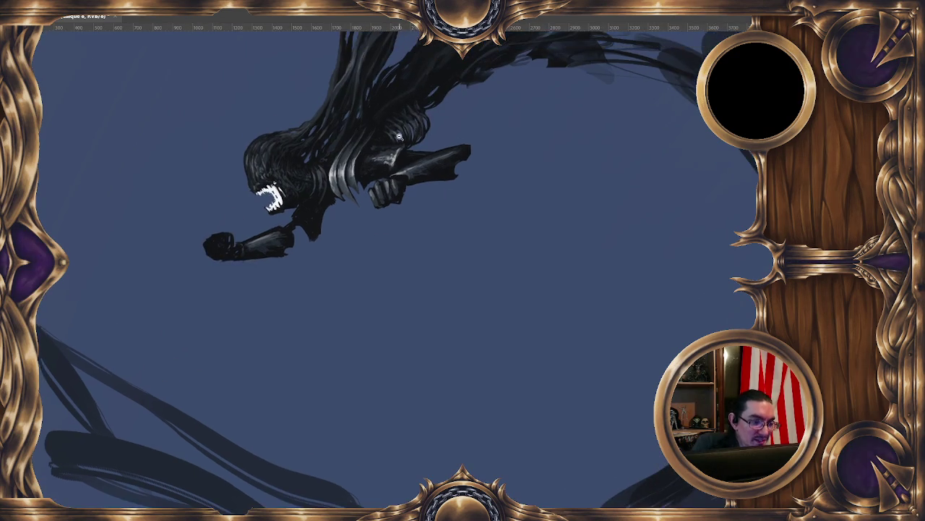
{"action": "scroll", "coordinate": [391, 141], "scroll_direction": "up", "scroll_amount": 2}
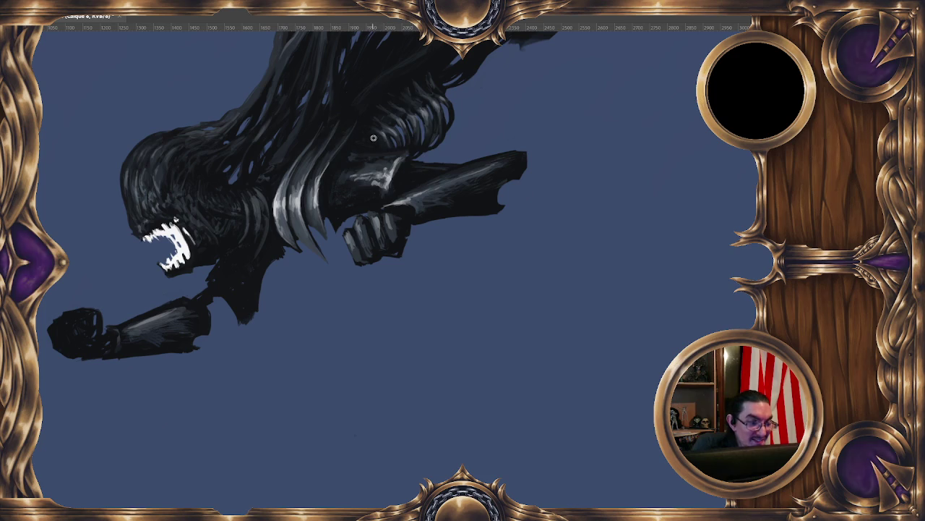
Dab white glints on the face and head, refine the hair with a 22 px brush, then invert the layer
{"action": "left_click", "coordinate": [382, 147]}
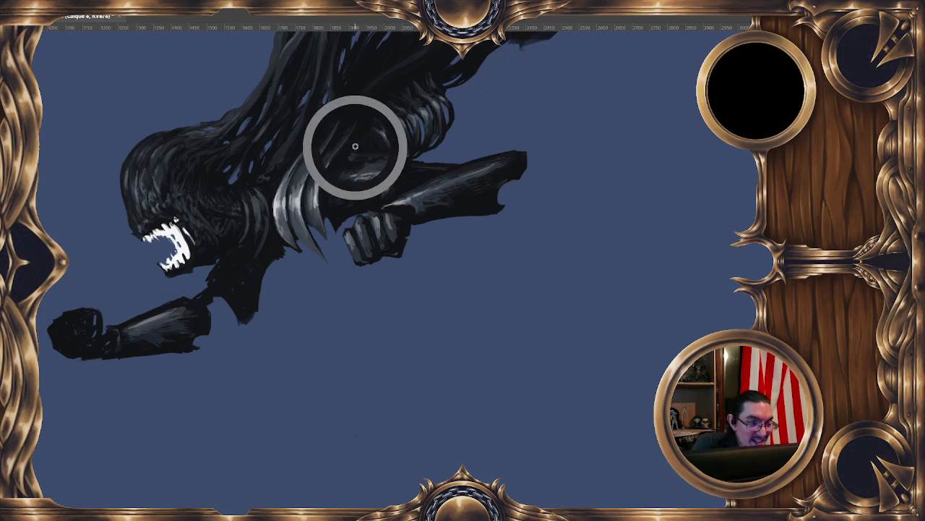
{"action": "left_click", "coordinate": [386, 137]}
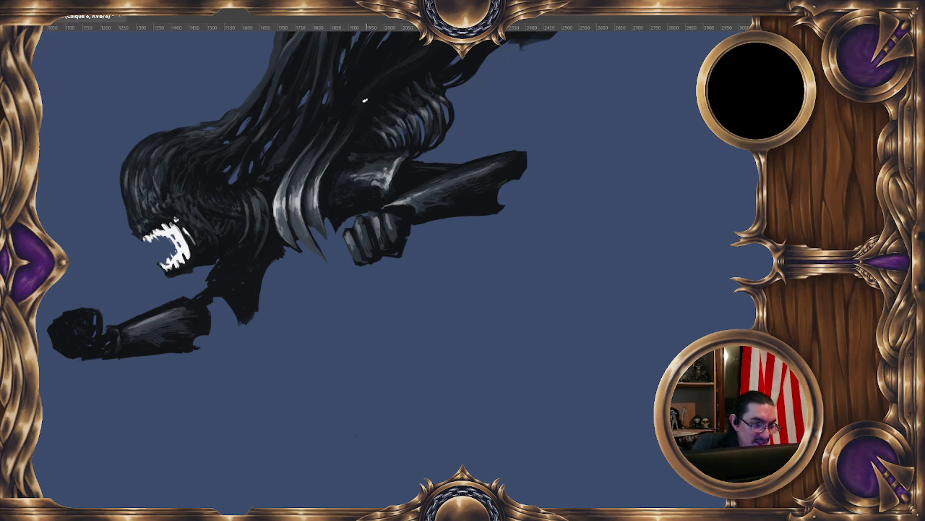
{"action": "left_click_drag", "start_coordinate": [394, 161], "coordinate": [422, 163]}
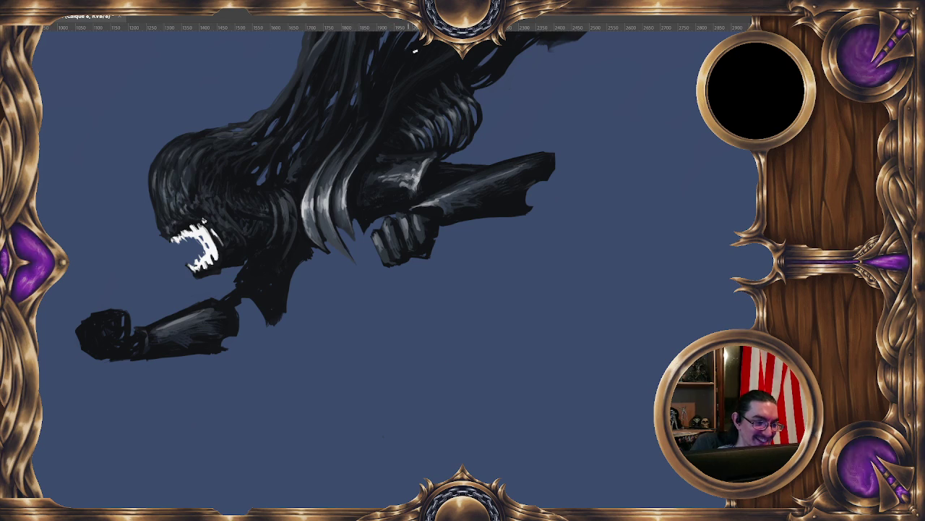
{"action": "scroll", "coordinate": [130, 289], "scroll_direction": "down", "scroll_amount": 2}
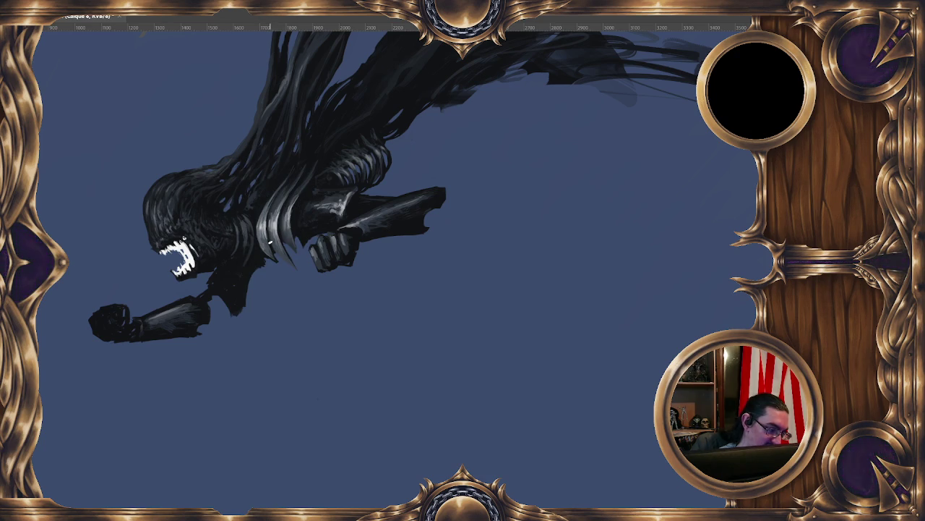
{"action": "left_click_drag", "start_coordinate": [284, 189], "coordinate": [346, 157]}
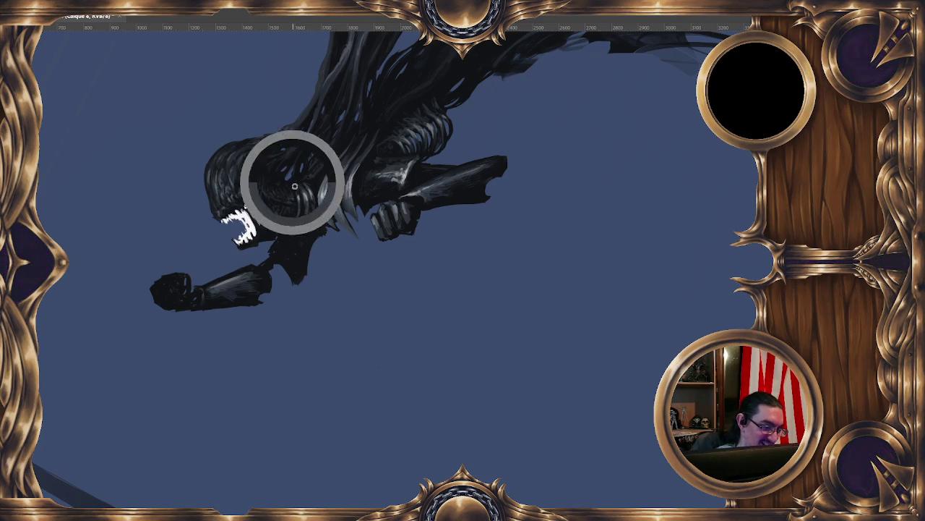
{"action": "key", "text": "ctrl+i"}
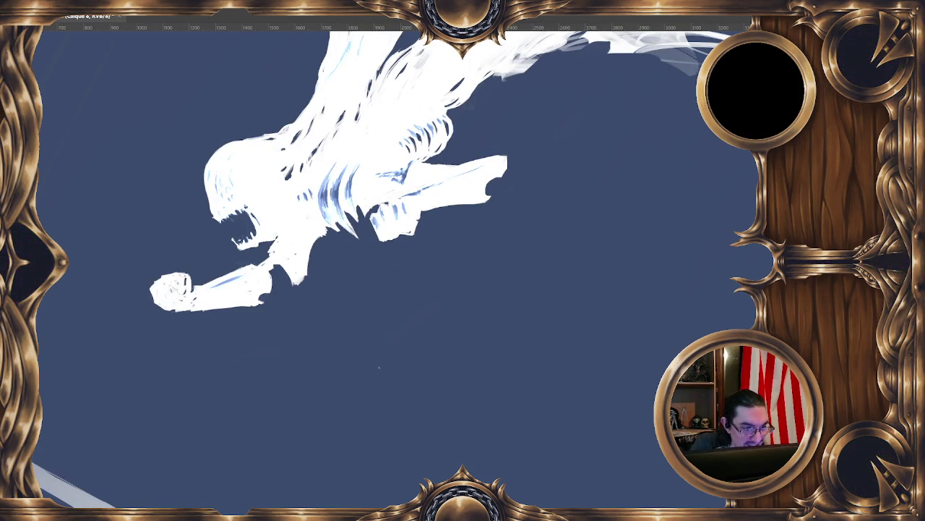
Restore the dark creature, lower its layer opacity, and invert it into a faint pale ghost
{"action": "key", "text": "ctrl+i"}
{"action": "left_click", "coordinate": [622, 303], "text": "alt"}
{"action": "key", "text": "ctrl+0"}
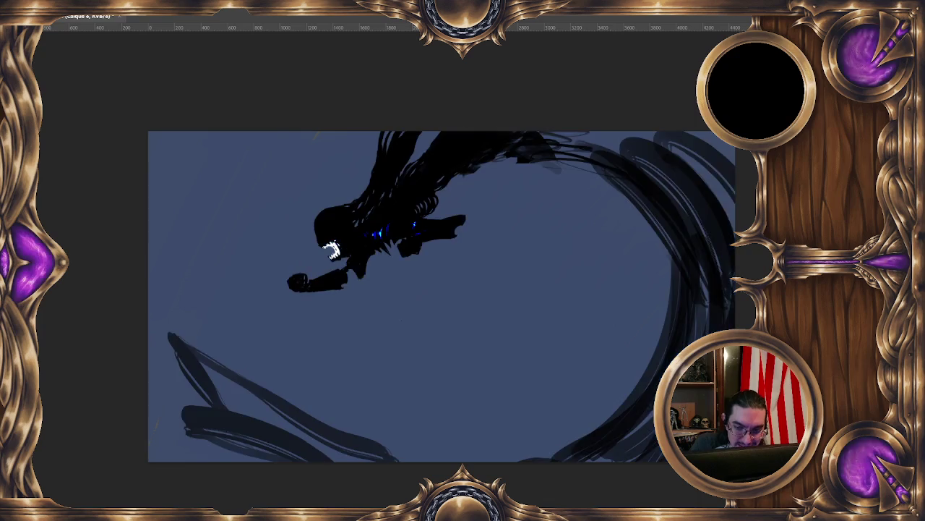
{"action": "key", "text": "2"}
{"action": "key", "text": "ctrl+i"}
{"action": "key", "text": "ctrl+i"}
{"action": "key", "text": "ctrl+i"}
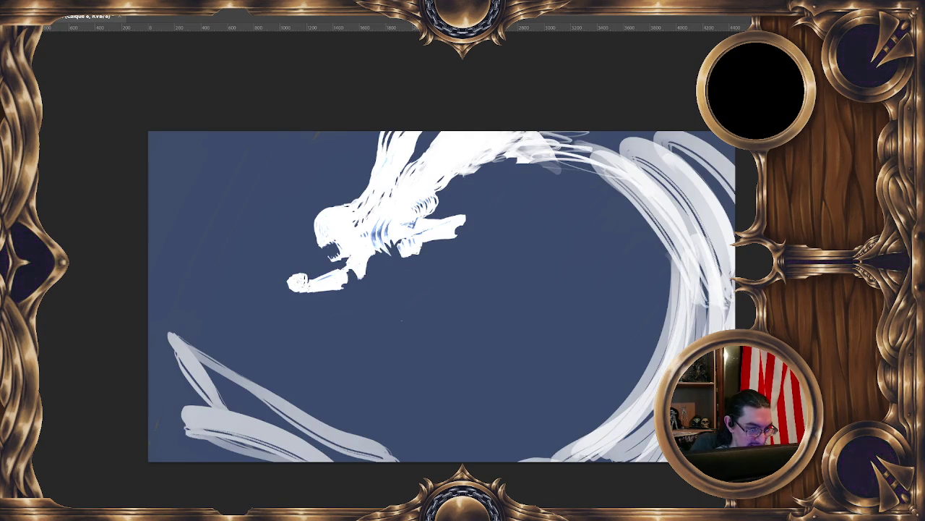
{"action": "key", "text": "ctrl+i"}
{"action": "key", "text": "ctrl+i"}
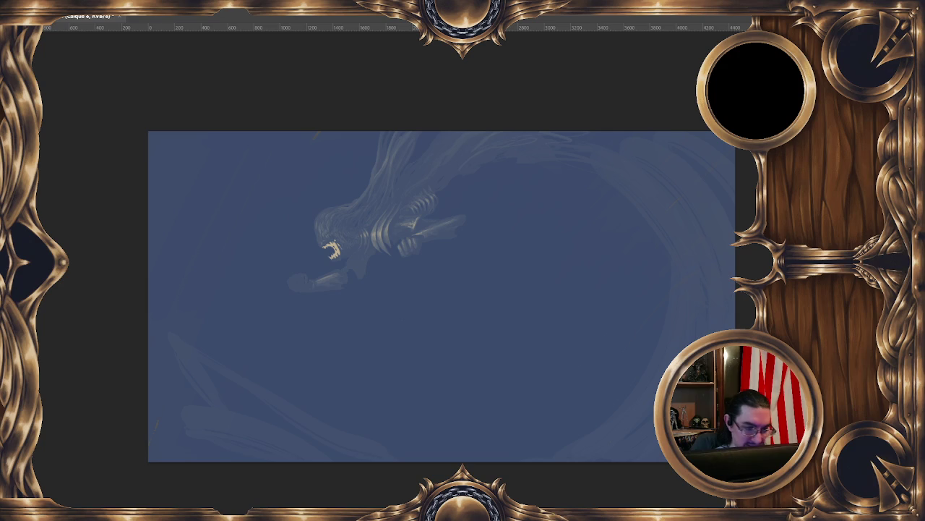
{"action": "key", "text": "ctrl+i"}
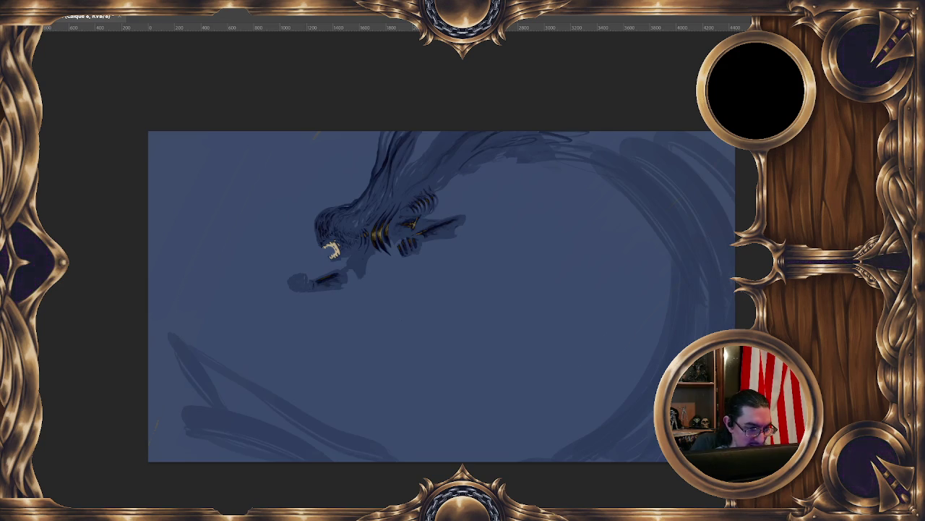
{"action": "key", "text": "ctrl+i"}
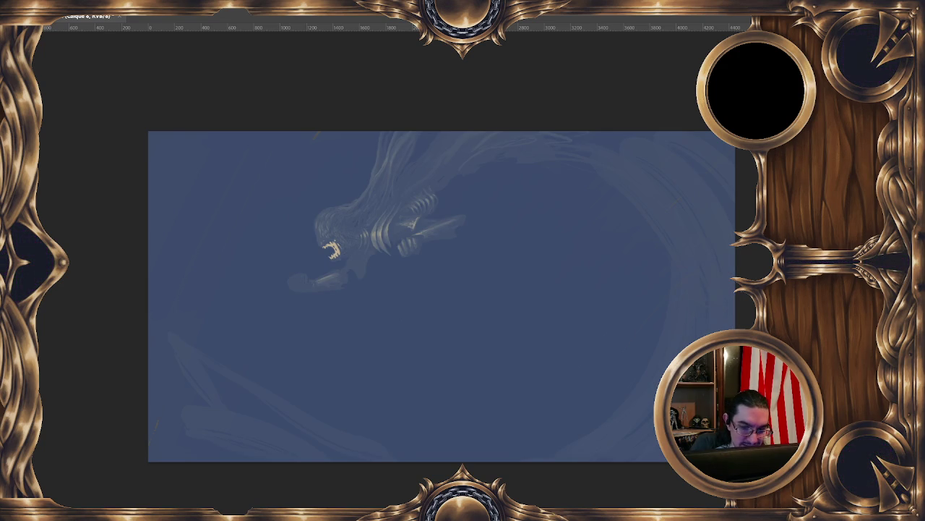
{"action": "left_click_drag", "start_coordinate": [542, 317], "coordinate": [488, 271]}
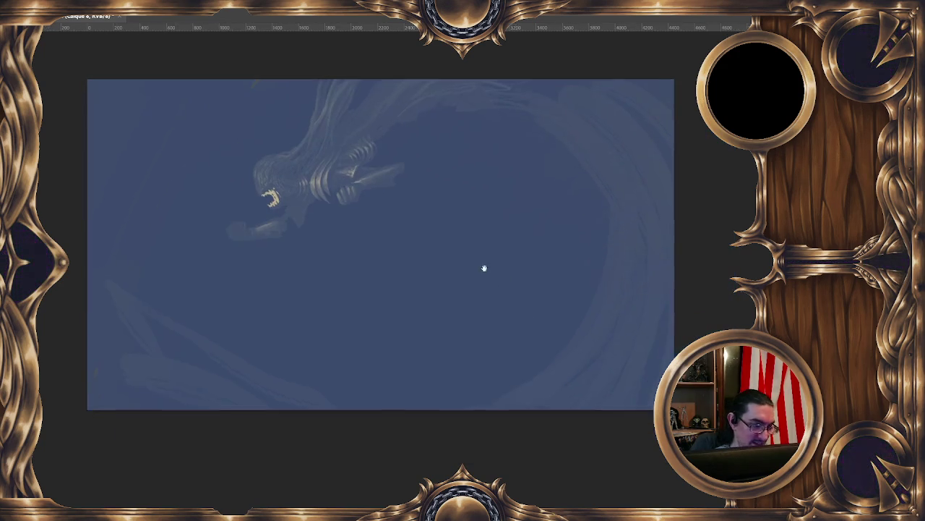
Fit the canvas in view and add a new empty layer
{"action": "key", "text": "ctrl+minus"}
{"action": "key", "text": "ctrl+minus"}
{"action": "key", "text": "ctrl+plus"}
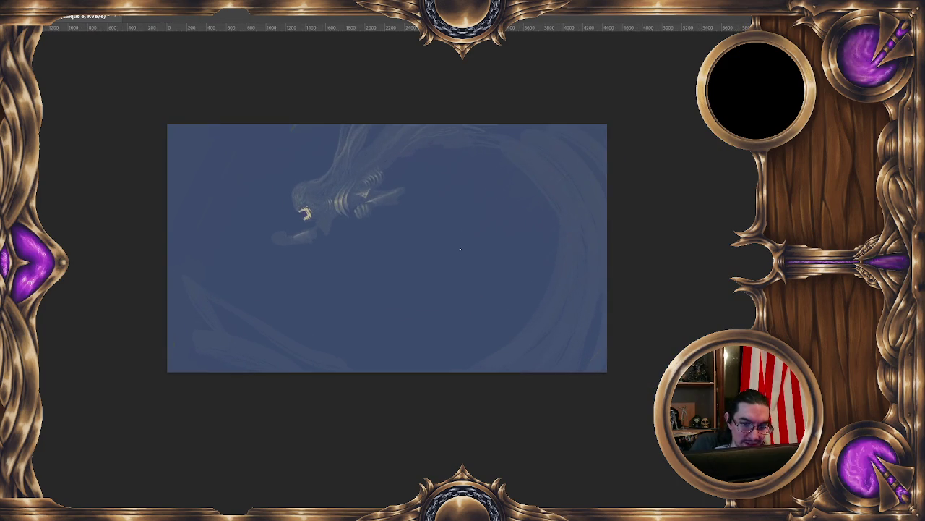
{"action": "key", "text": "ctrl+plus"}
{"action": "key", "text": "ctrl+plus"}
{"action": "left_click_drag", "start_coordinate": [356, 284], "coordinate": [471, 332]}
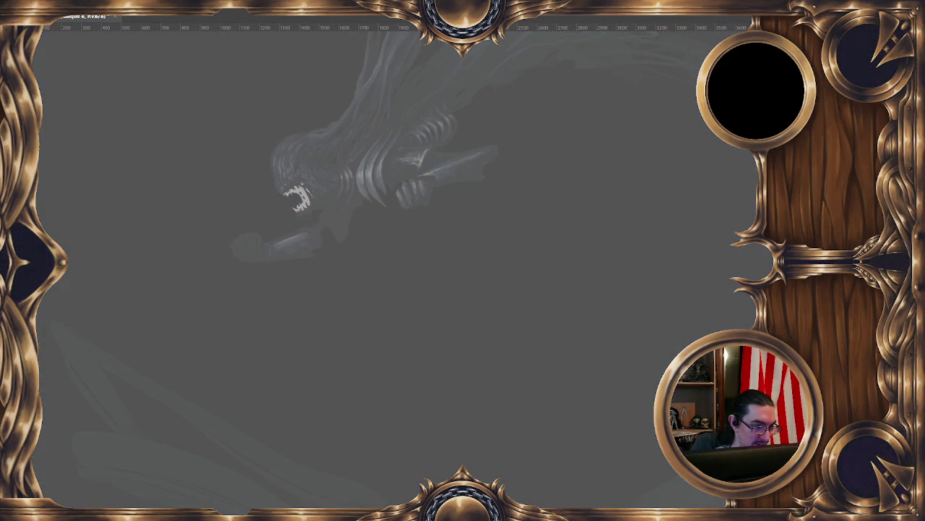
{"action": "key", "text": "ctrl+minus"}
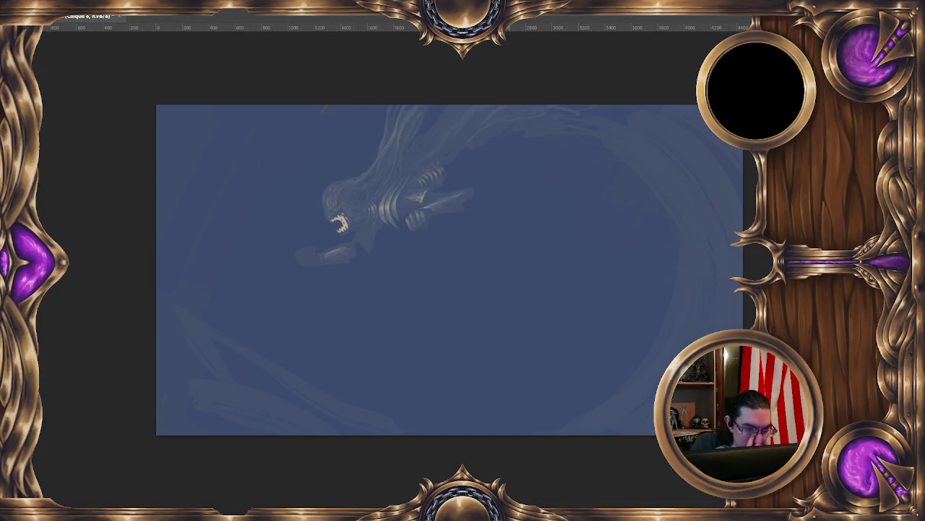
{"action": "key", "text": "ctrl+shift+n"}
{"action": "key", "text": "Return"}
Try blue strokes across the creature on the new layer, then undo them
{"action": "left_click_drag", "start_coordinate": [465, 267], "coordinate": [420, 247]}
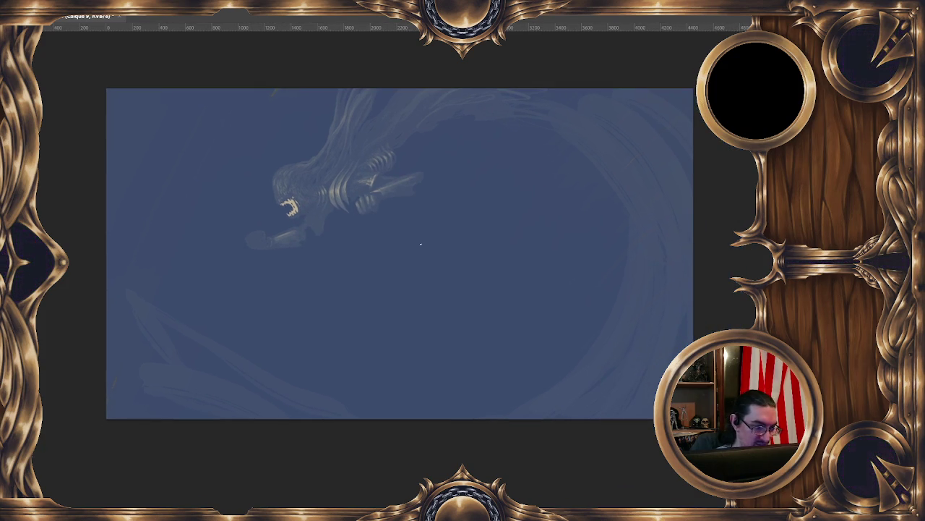
{"action": "left_click", "coordinate": [412, 247], "text": "alt"}
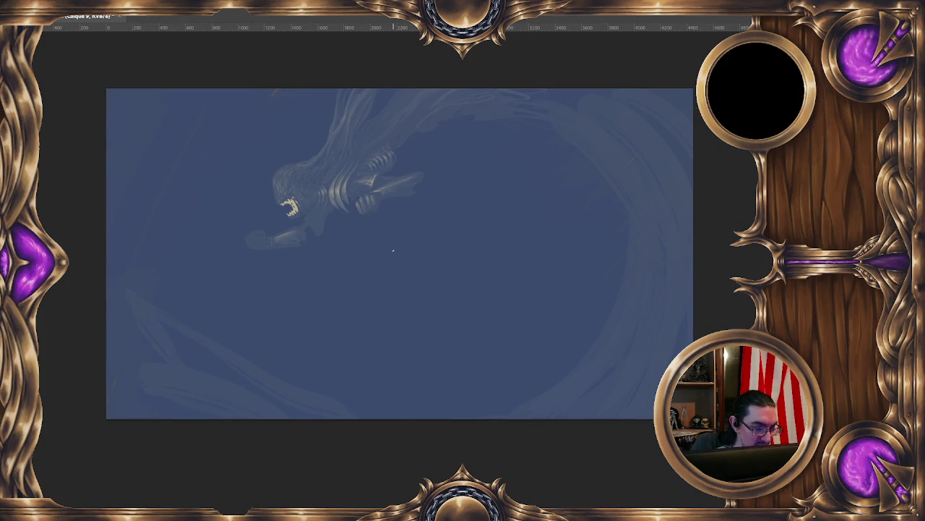
{"action": "left_click", "coordinate": [211, 289]}
{"action": "left_click", "coordinate": [353, 239]}
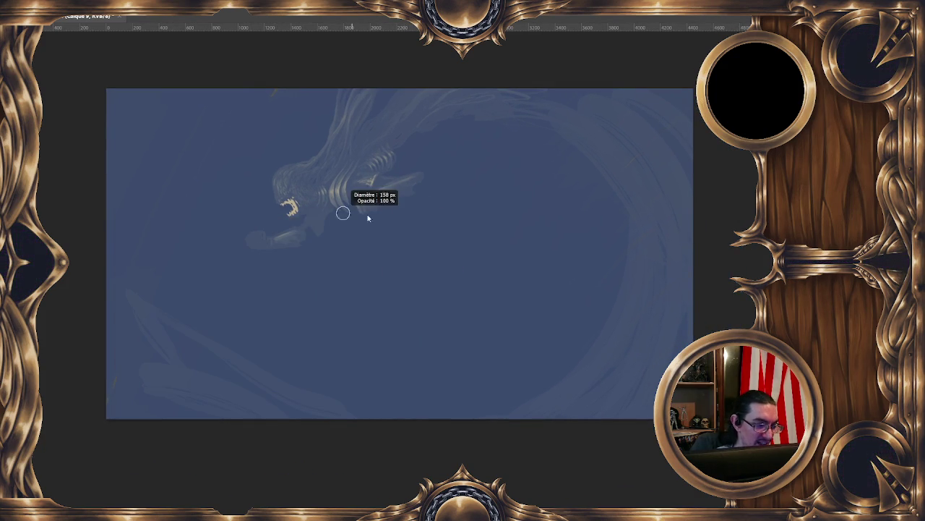
{"action": "mouse_move", "coordinate": [340, 216]}
{"action": "left_mouse_down"}
{"action": "mouse_move", "coordinate": [416, 161]}
{"action": "mouse_move", "coordinate": [374, 254]}
{"action": "mouse_move", "coordinate": [223, 207]}
{"action": "mouse_move", "coordinate": [275, 282]}
{"action": "left_mouse_up"}
{"action": "key", "text": "ctrl+z"}
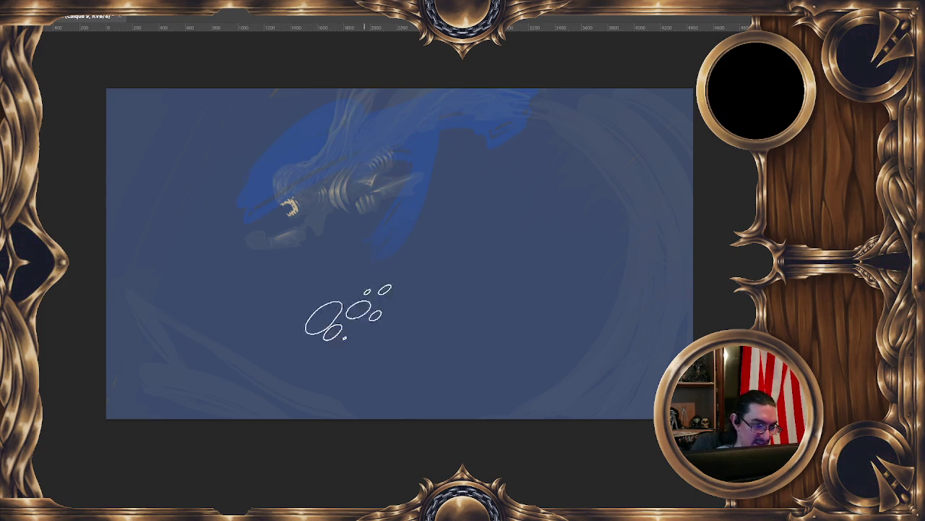
Paint a large black scythe-blade stroke across the canvas
{"action": "scroll", "coordinate": [437, 282], "scroll_direction": "down", "scroll_amount": 1}
{"action": "scroll", "coordinate": [434, 286], "scroll_direction": "down", "scroll_amount": 2}
{"action": "scroll", "coordinate": [426, 297], "scroll_direction": "down", "scroll_amount": 1}
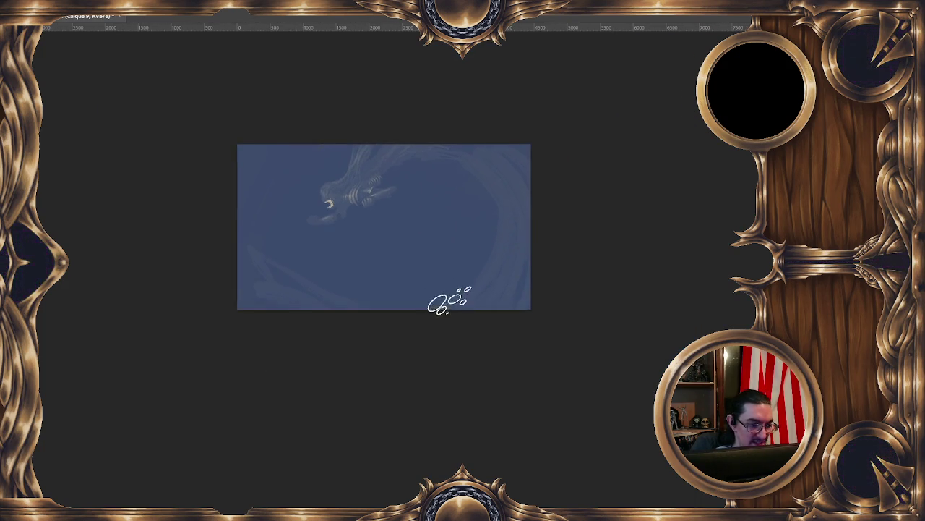
{"action": "scroll", "coordinate": [427, 274], "scroll_direction": "up", "scroll_amount": 2}
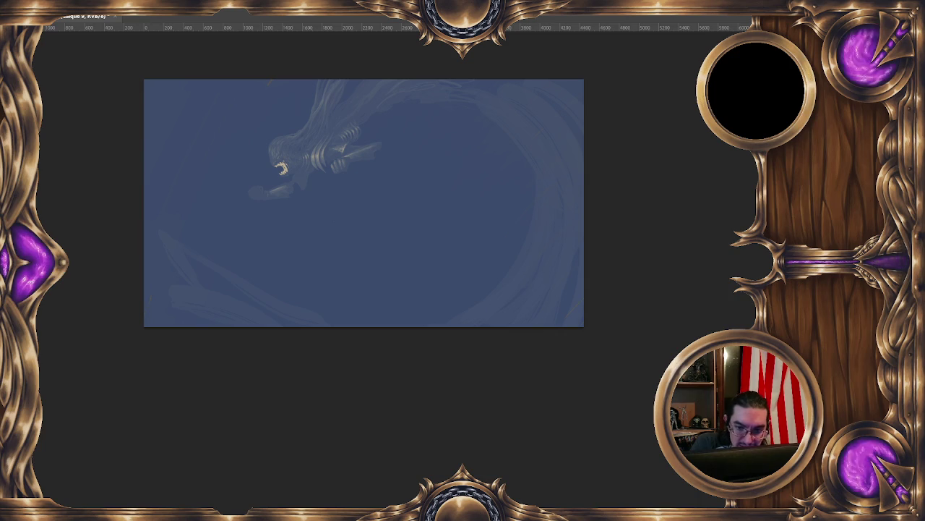
{"action": "left_click_drag", "start_coordinate": [427, 101], "coordinate": [514, 195]}
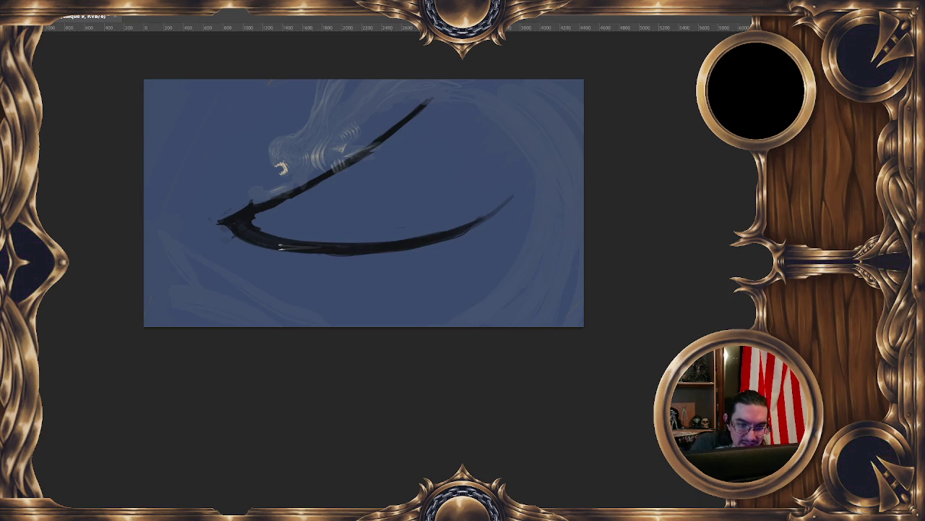
Enlarge the brush to about 418 px and darken the thin tip of the lower blade
{"action": "key", "text": "ctrl+z"}
{"action": "key", "text": "ctrl+shift+z"}
{"action": "left_click_drag", "start_coordinate": [289, 194], "coordinate": [283, 189]}
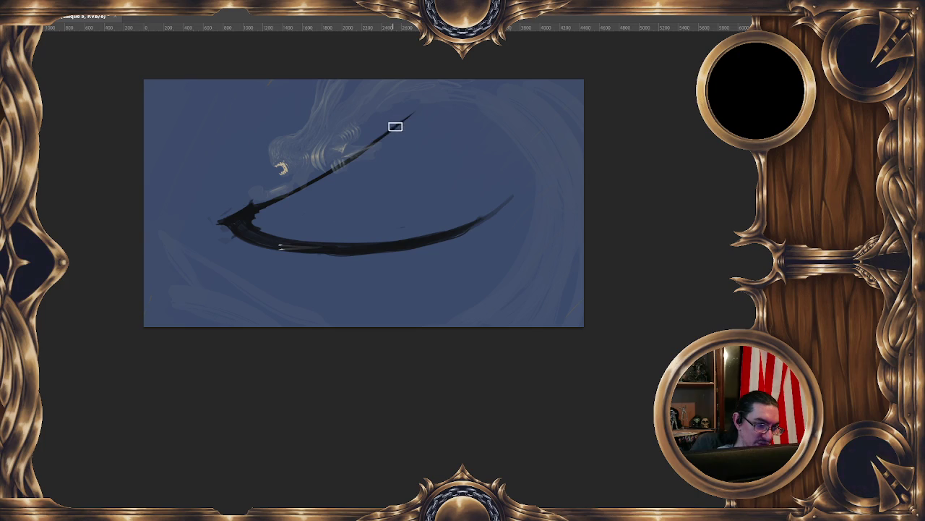
{"action": "left_click_drag", "start_coordinate": [353, 161], "coordinate": [277, 196]}
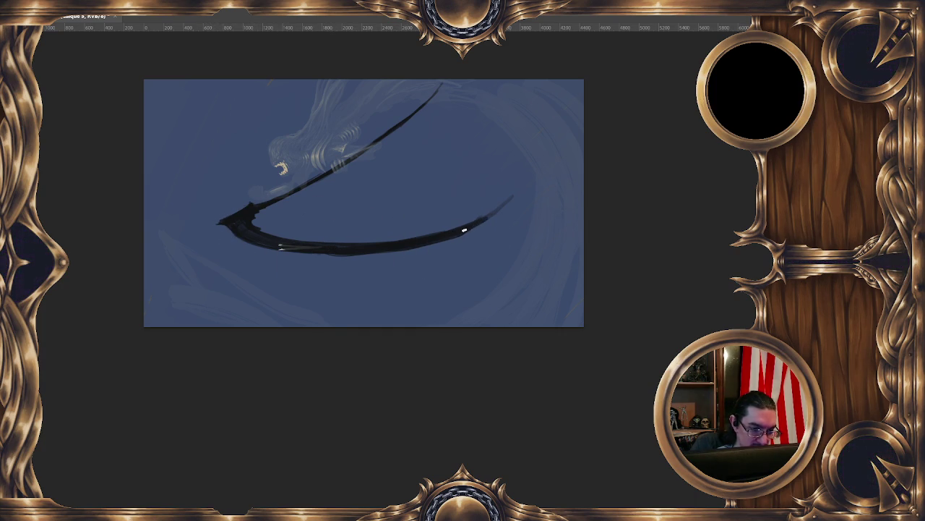
{"action": "left_click_drag", "start_coordinate": [502, 207], "coordinate": [515, 194]}
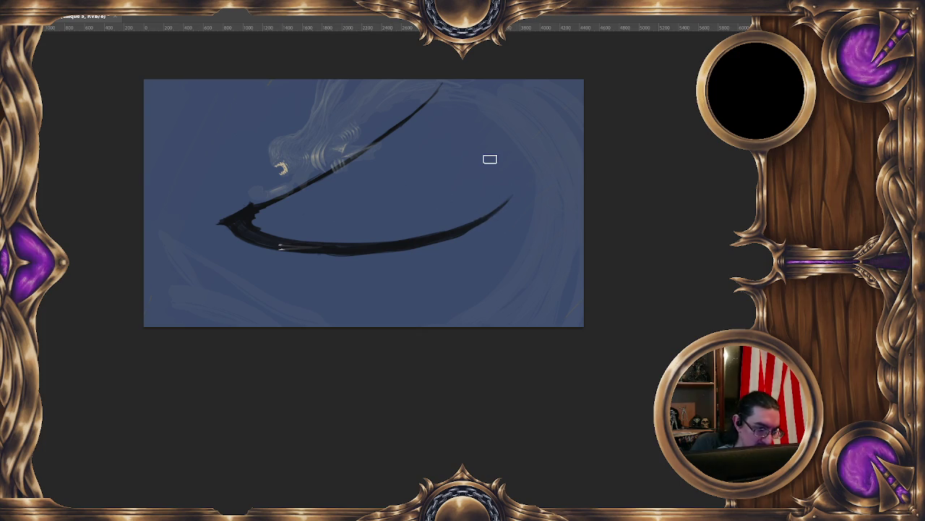
Mirror the painting horizontally, then thicken the blade's lower edge and extend its left tip
{"action": "key", "text": "h"}
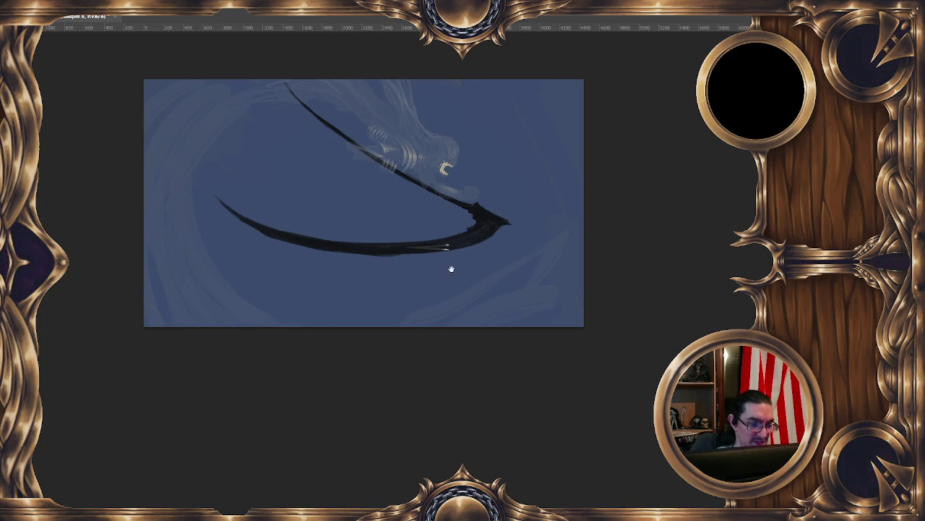
{"action": "left_click_drag", "start_coordinate": [446, 268], "coordinate": [457, 245]}
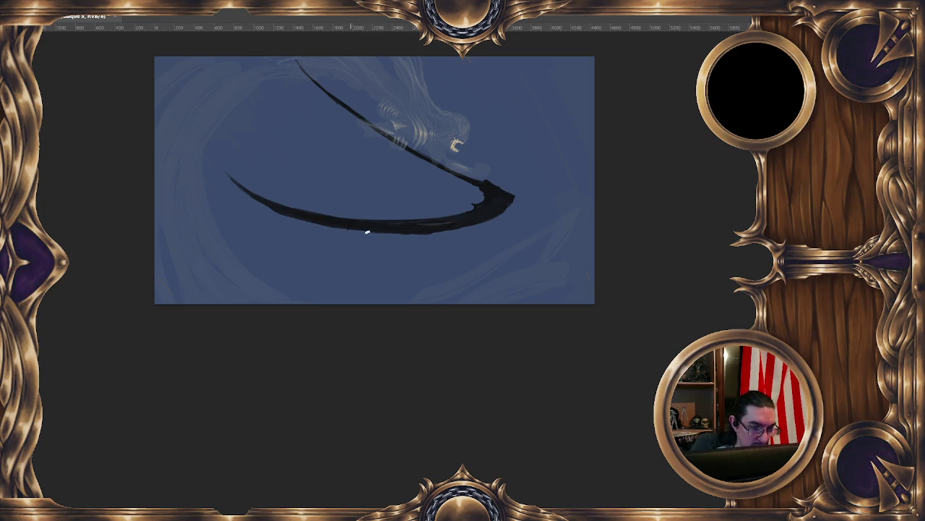
{"action": "left_click_drag", "start_coordinate": [350, 230], "coordinate": [442, 230]}
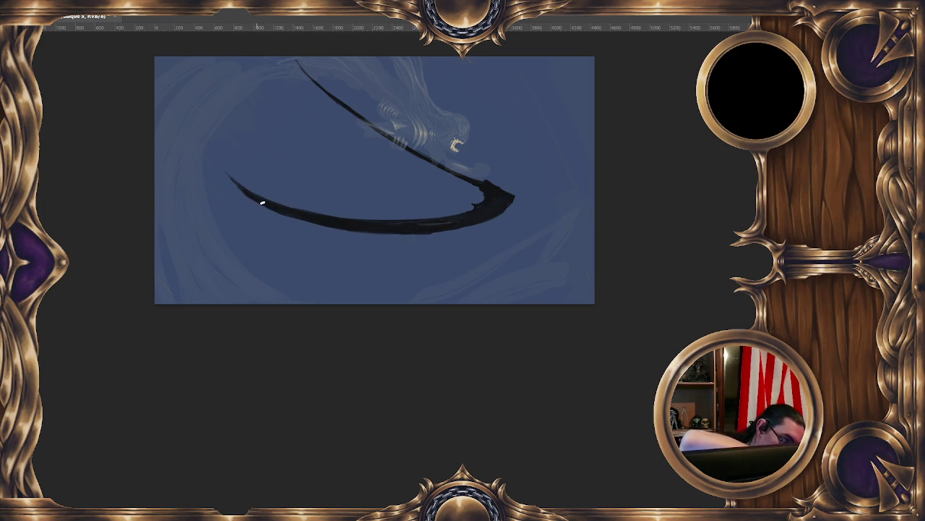
{"action": "left_click_drag", "start_coordinate": [223, 173], "coordinate": [238, 183]}
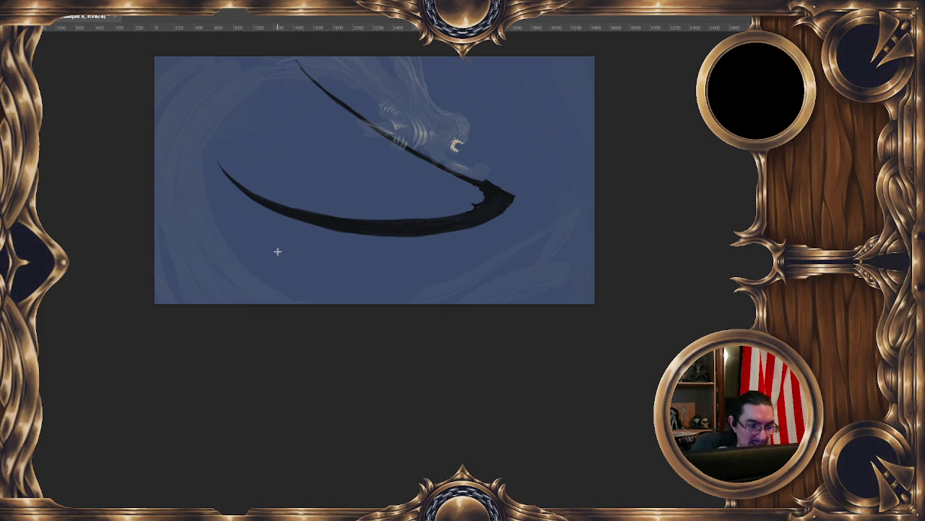
{"action": "right_click", "coordinate": [429, 216]}
Free-transform the scythe, moving it about 120 px left and rotating it nearly horizontal
{"action": "left_click", "coordinate": [463, 310]}
{"action": "left_click_drag", "start_coordinate": [542, 245], "coordinate": [539, 267]}
{"action": "left_click_drag", "start_coordinate": [500, 198], "coordinate": [524, 214]}
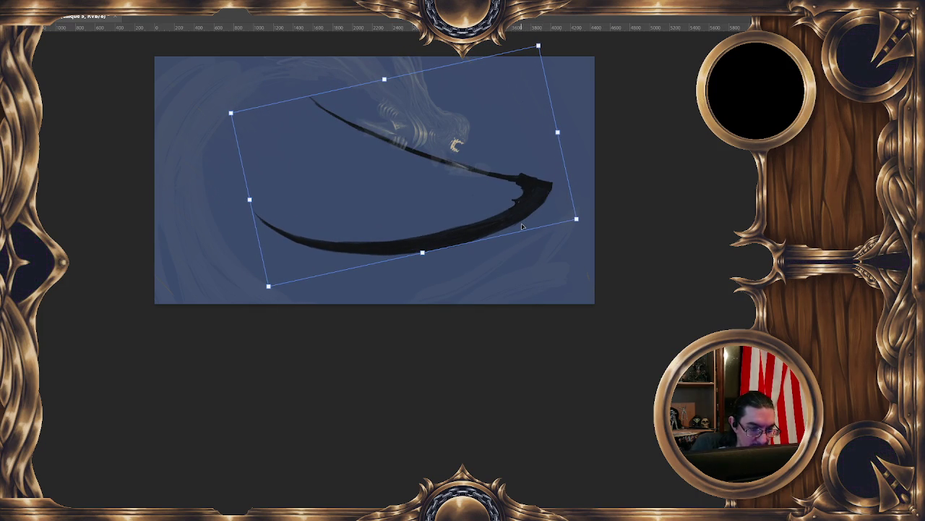
{"action": "mouse_move", "coordinate": [575, 218]}
{"action": "left_mouse_down"}
{"action": "mouse_move", "coordinate": [489, 218]}
{"action": "mouse_move", "coordinate": [545, 175]}
{"action": "mouse_move", "coordinate": [523, 340]}
{"action": "left_mouse_up"}
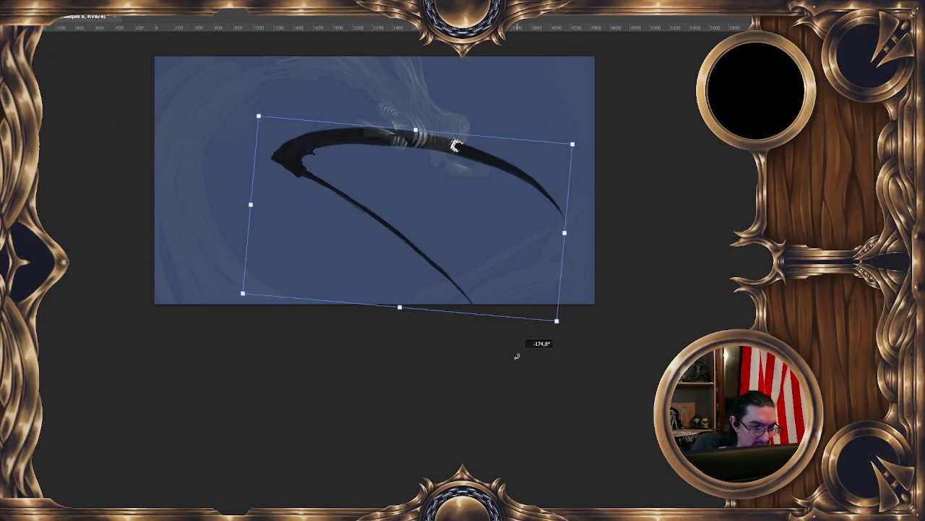
{"action": "left_click_drag", "start_coordinate": [477, 189], "coordinate": [455, 189]}
Flip the scythe horizontally and vertically, rotate it to about -117.8°, and enlarge it slightly
{"action": "right_click", "coordinate": [435, 155]}
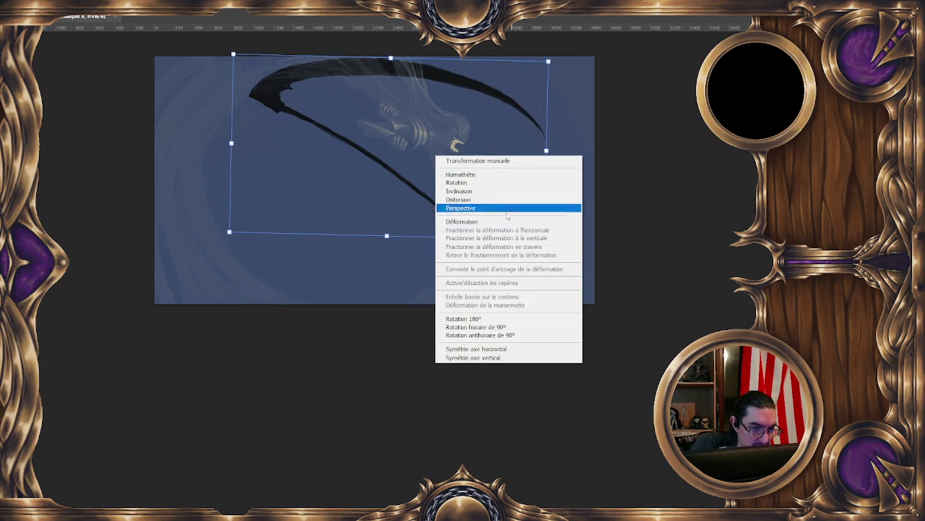
{"action": "left_click", "coordinate": [506, 350]}
{"action": "right_click", "coordinate": [433, 140]}
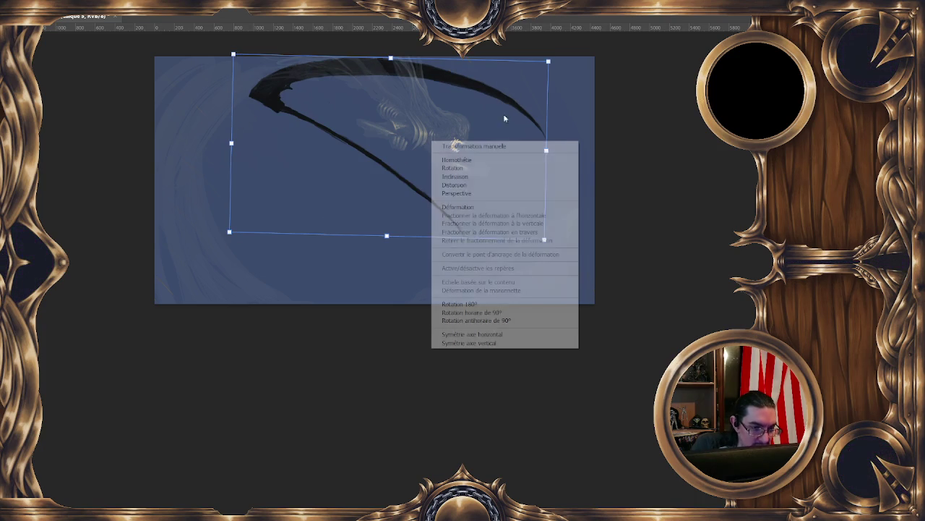
{"action": "left_click", "coordinate": [499, 337]}
{"action": "left_click_drag", "start_coordinate": [530, 170], "coordinate": [554, 269]}
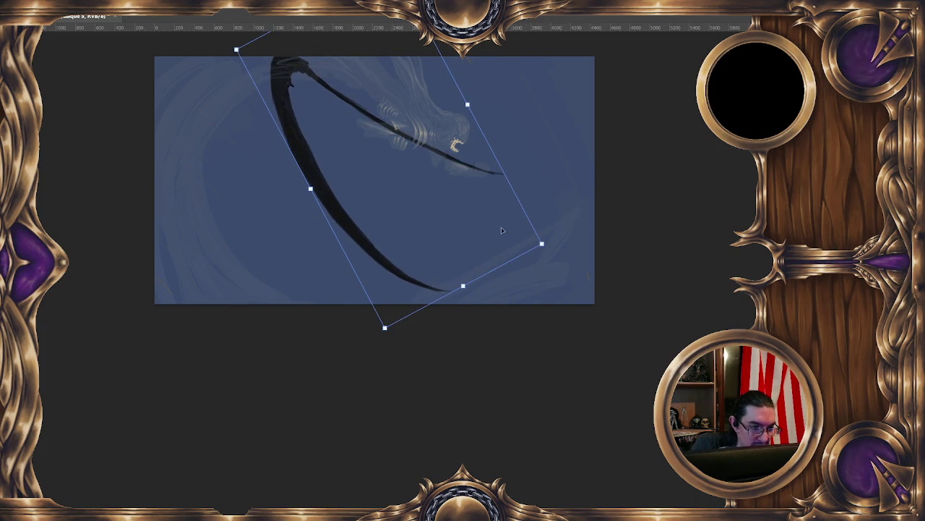
{"action": "mouse_move", "coordinate": [541, 246]}
{"action": "left_mouse_down"}
{"action": "mouse_move", "coordinate": [546, 253]}
{"action": "mouse_move", "coordinate": [559, 215]}
{"action": "left_mouse_up"}
{"action": "left_click_drag", "start_coordinate": [492, 216], "coordinate": [496, 219]}
Apply the scythe transformation and outline the curved blade with a freehand selection
{"action": "key", "text": "ctrl+semicolon"}
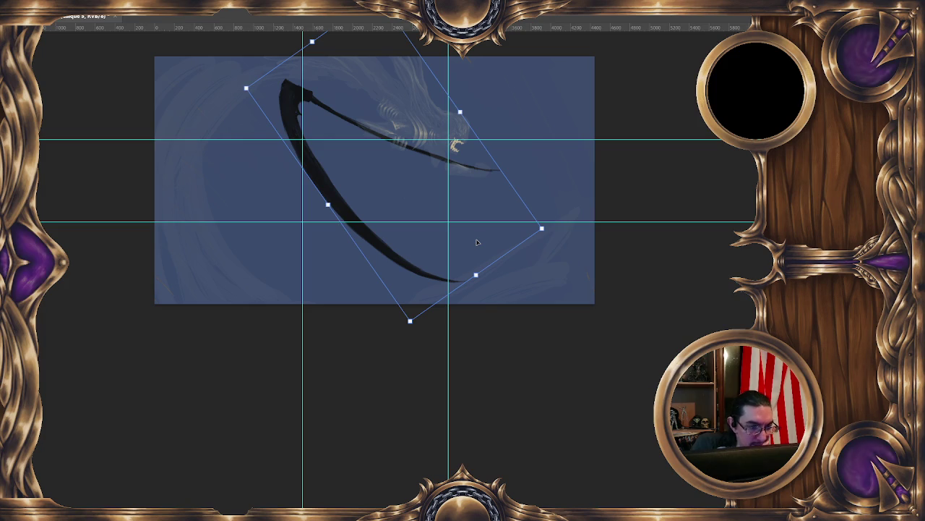
{"action": "key", "text": "ctrl+h"}
{"action": "key", "text": "ctrl+h"}
{"action": "key", "text": "Return"}
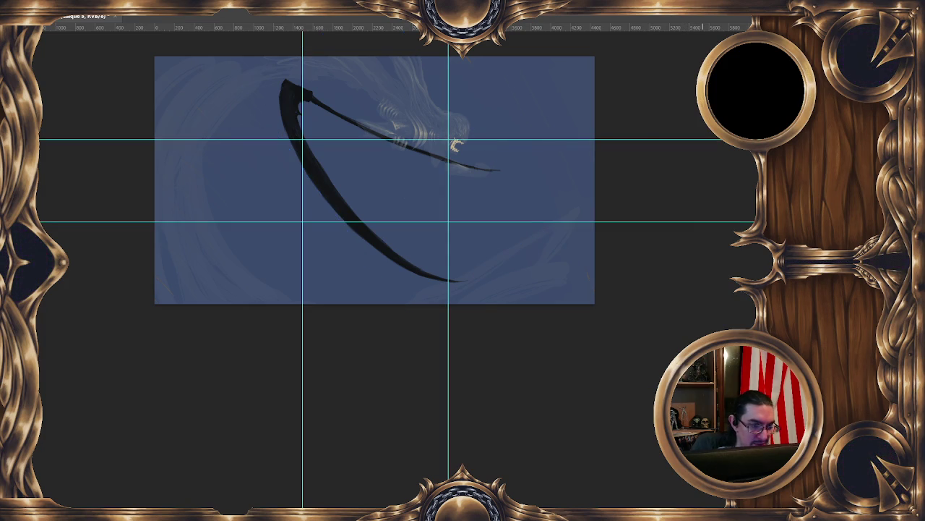
{"action": "key", "text": "ctrl+h"}
{"action": "mouse_move", "coordinate": [312, 112]}
{"action": "left_mouse_down"}
{"action": "mouse_move", "coordinate": [293, 270]}
{"action": "mouse_move", "coordinate": [335, 140]}
{"action": "left_mouse_up"}
Transform the selected blade, squashing it upward and stretching and skewing it into a long curve
{"action": "right_click", "coordinate": [330, 160]}
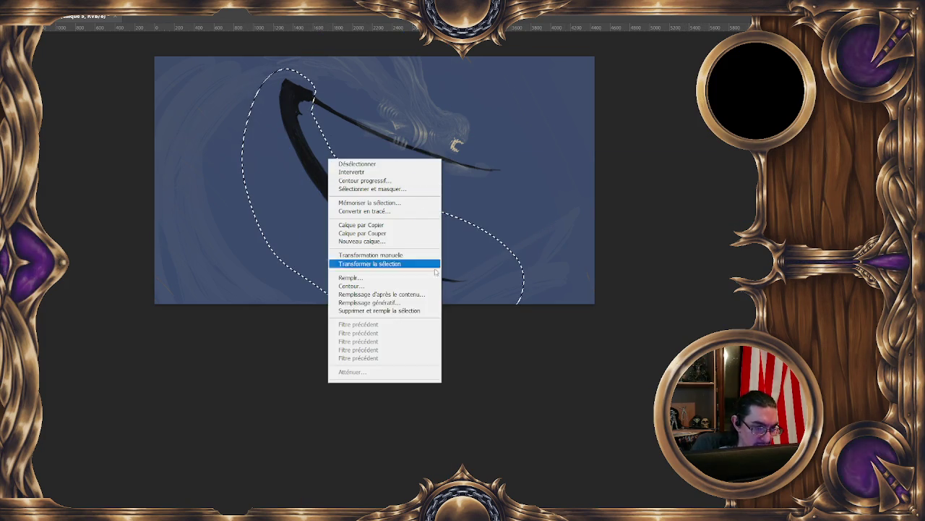
{"action": "left_click", "coordinate": [405, 263]}
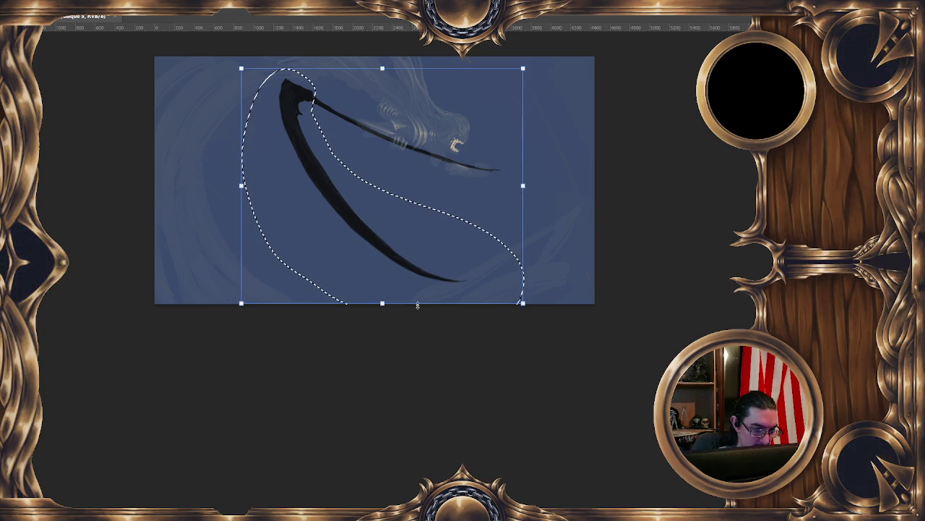
{"action": "left_click_drag", "start_coordinate": [383, 306], "coordinate": [311, 181]}
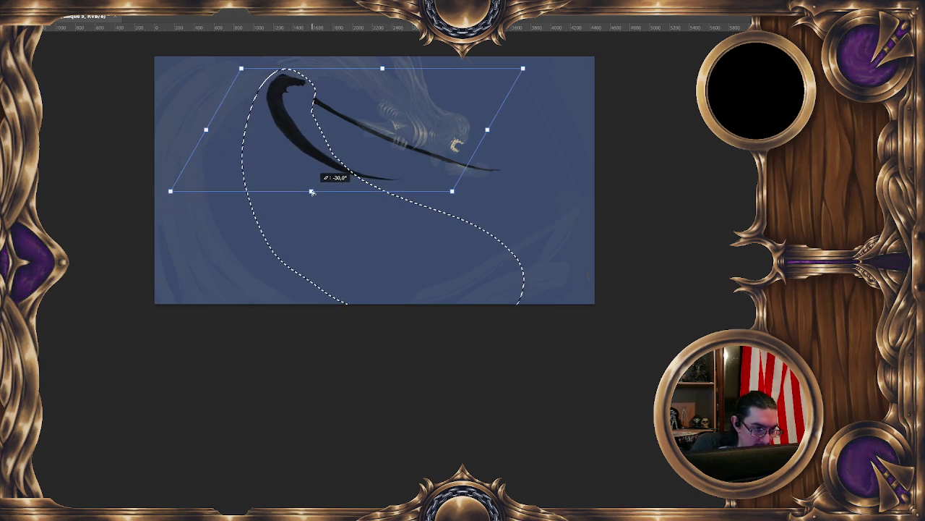
{"action": "left_click_drag", "start_coordinate": [171, 192], "coordinate": [44, 186]}
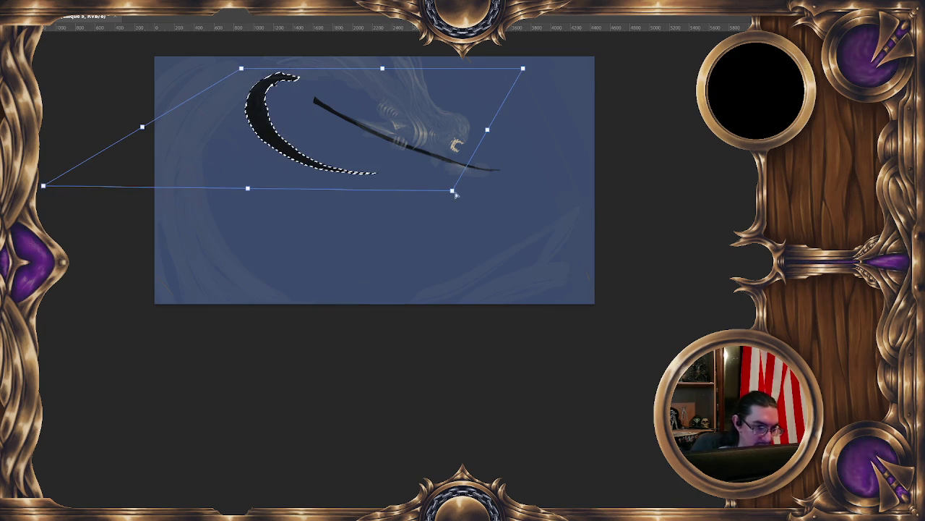
{"action": "left_click_drag", "start_coordinate": [452, 190], "coordinate": [791, 209]}
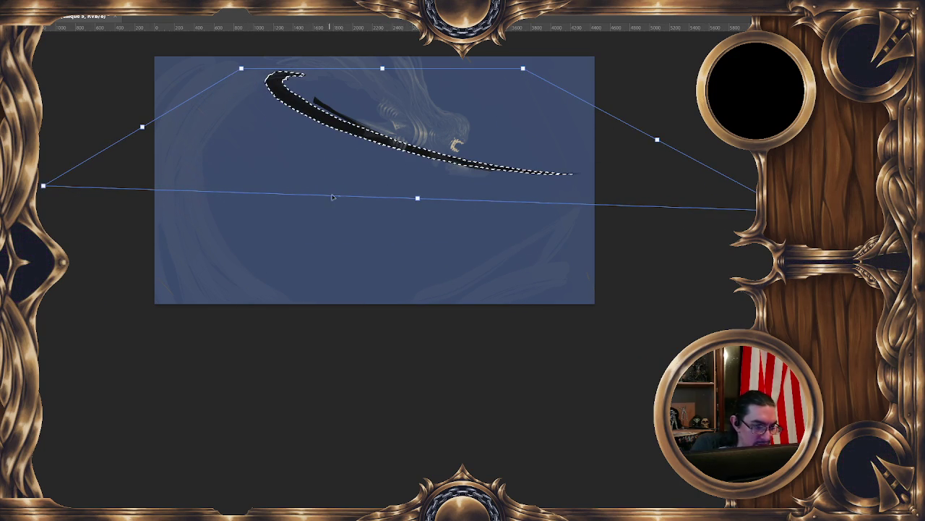
{"action": "mouse_move", "coordinate": [416, 197]}
{"action": "left_mouse_down"}
{"action": "mouse_move", "coordinate": [252, 285]}
{"action": "mouse_move", "coordinate": [217, 287]}
{"action": "left_mouse_up"}
{"action": "key", "text": "ctrl+minus"}
{"action": "mouse_move", "coordinate": [357, 130]}
{"action": "left_mouse_down"}
{"action": "mouse_move", "coordinate": [408, 243]}
{"action": "mouse_move", "coordinate": [429, 233]}
{"action": "left_mouse_up"}
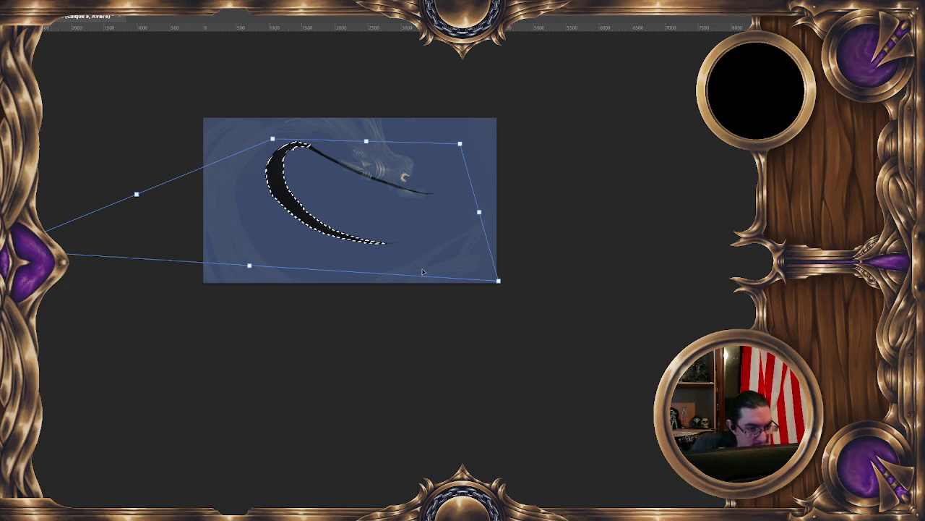
Warp the blade out to the far left and lower right into a wider crescent and apply it
{"action": "scroll", "coordinate": [503, 267], "scroll_direction": "down", "scroll_amount": 3}
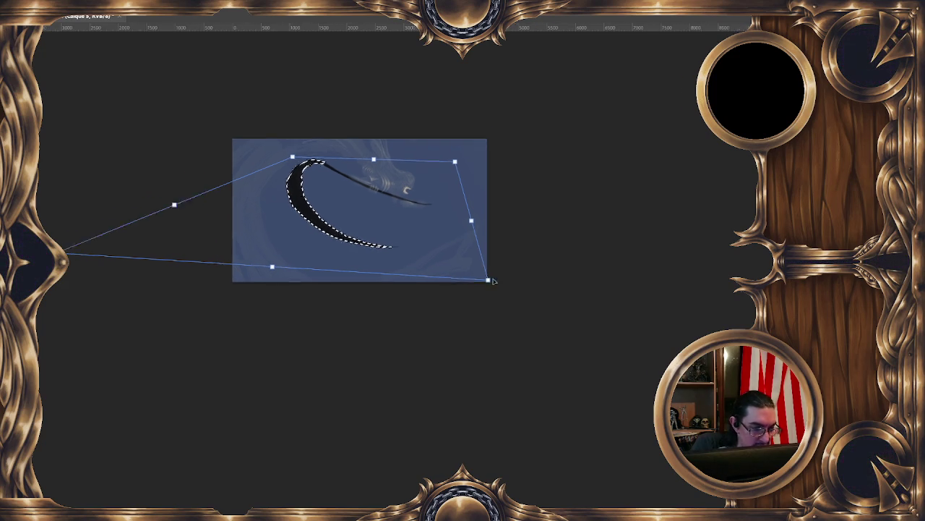
{"action": "scroll", "coordinate": [502, 217], "scroll_direction": "down", "scroll_amount": 2}
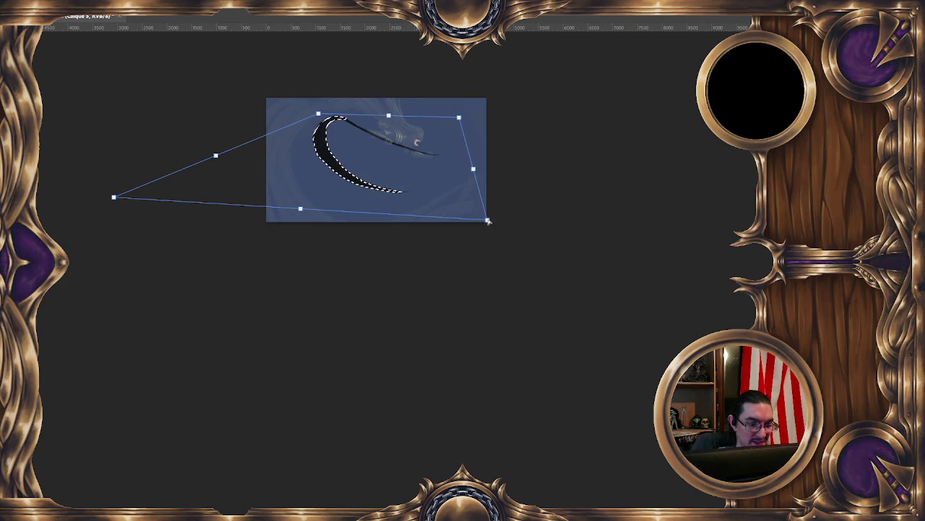
{"action": "left_click_drag", "start_coordinate": [487, 219], "coordinate": [651, 222]}
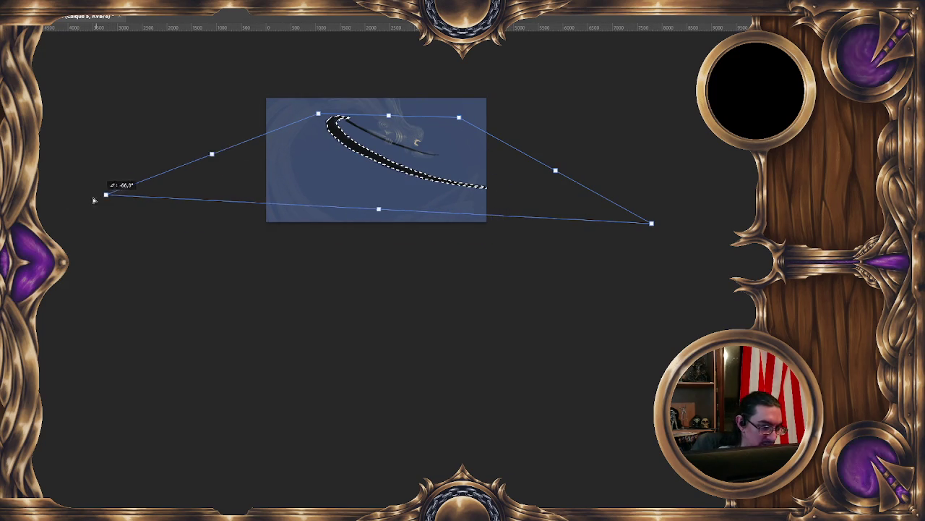
{"action": "left_click_drag", "start_coordinate": [113, 197], "coordinate": [7, 177]}
{"action": "left_click_drag", "start_coordinate": [358, 203], "coordinate": [289, 228]}
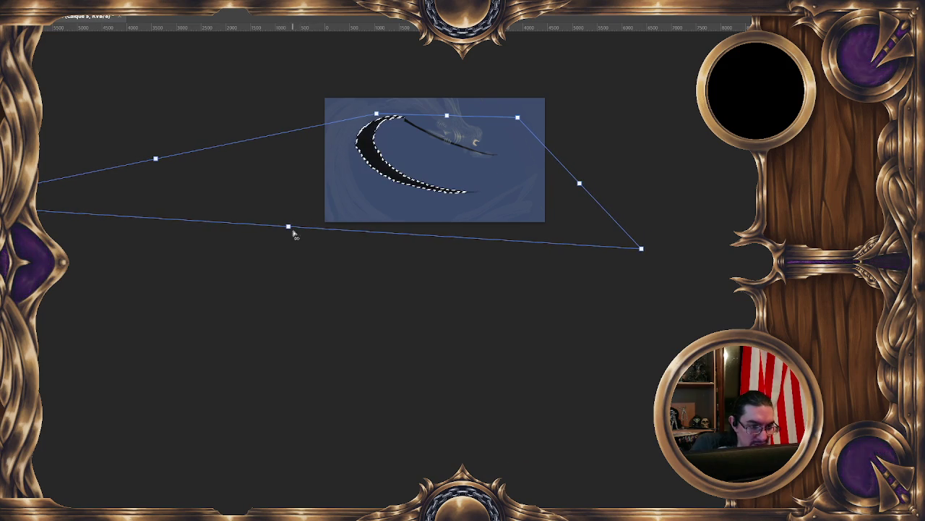
{"action": "scroll", "coordinate": [384, 387], "scroll_direction": "right", "scroll_amount": 2}
{"action": "scroll", "coordinate": [394, 399], "scroll_direction": "down", "scroll_amount": 1}
{"action": "scroll", "coordinate": [395, 396], "scroll_direction": "down", "scroll_amount": 1}
{"action": "key", "text": "Return"}
Hide the guides and selection outline to view the reshaped scythe
{"action": "key", "text": "ctrl+semicolon"}
{"action": "key", "text": "ctrl+h"}
{"action": "key", "text": "ctrl+h"}
{"action": "key", "text": "ctrl+h"}
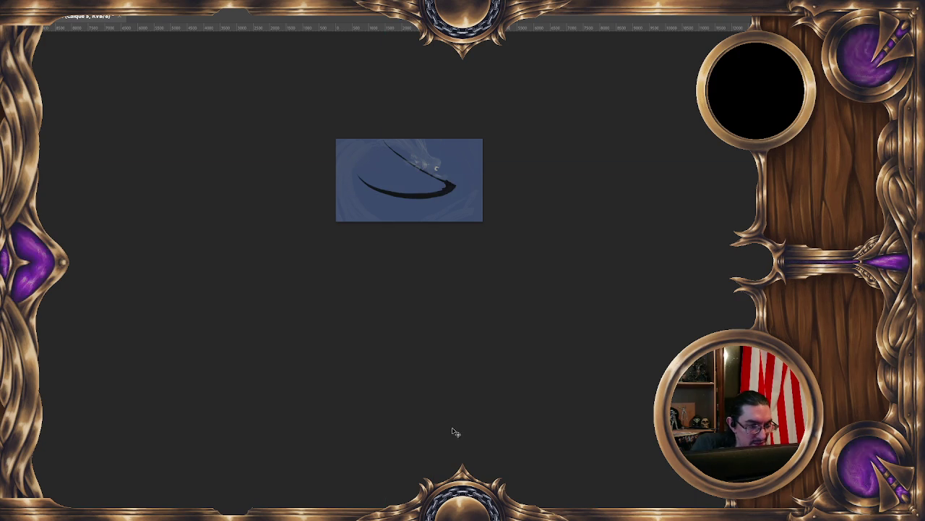
{"action": "scroll", "coordinate": [450, 428], "scroll_direction": "up", "scroll_amount": 2}
{"action": "scroll", "coordinate": [472, 275], "scroll_direction": "up", "scroll_amount": 2}
{"action": "scroll", "coordinate": [372, 217], "scroll_direction": "up", "scroll_amount": 1}
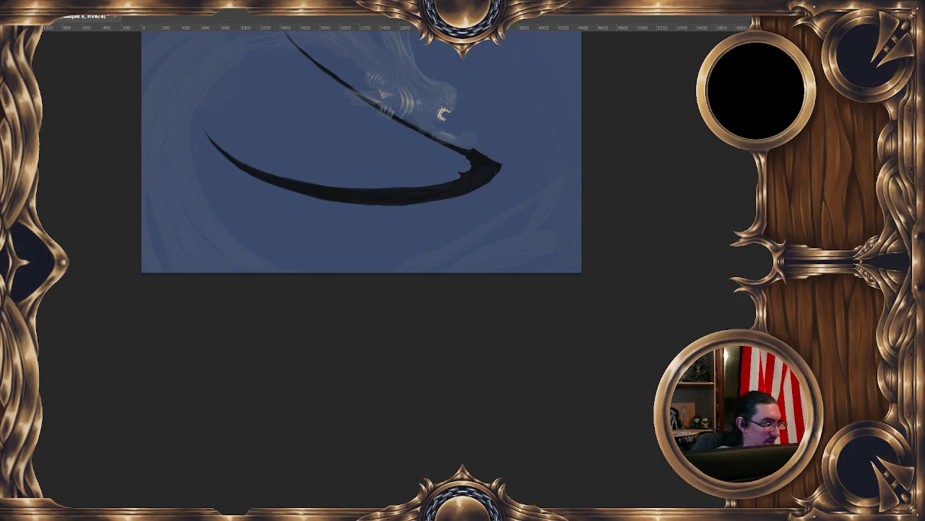
Revert to the 'Transformation manuelle' history state, flip the image horizontally, and paint a pale blade highlight
{"action": "left_click", "coordinate": [22, 210]}
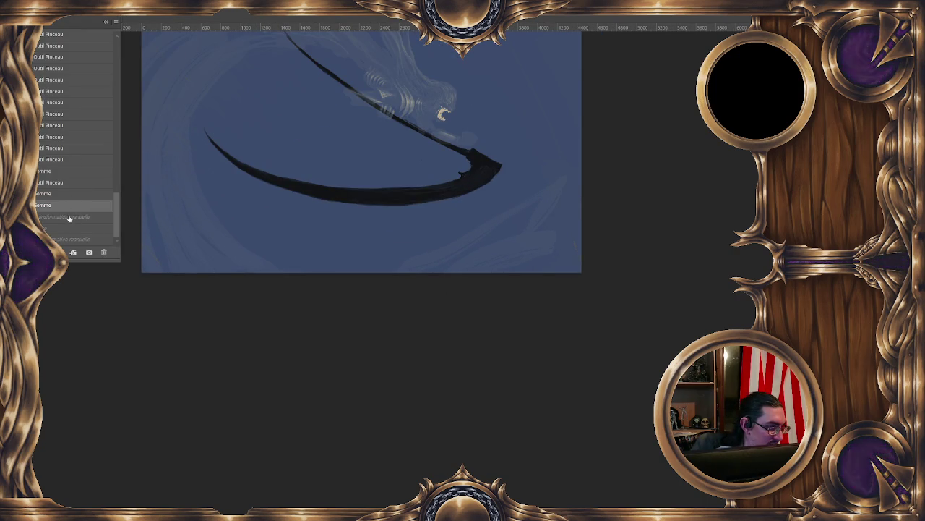
{"action": "left_click", "coordinate": [68, 217]}
{"action": "left_click", "coordinate": [22, 210]}
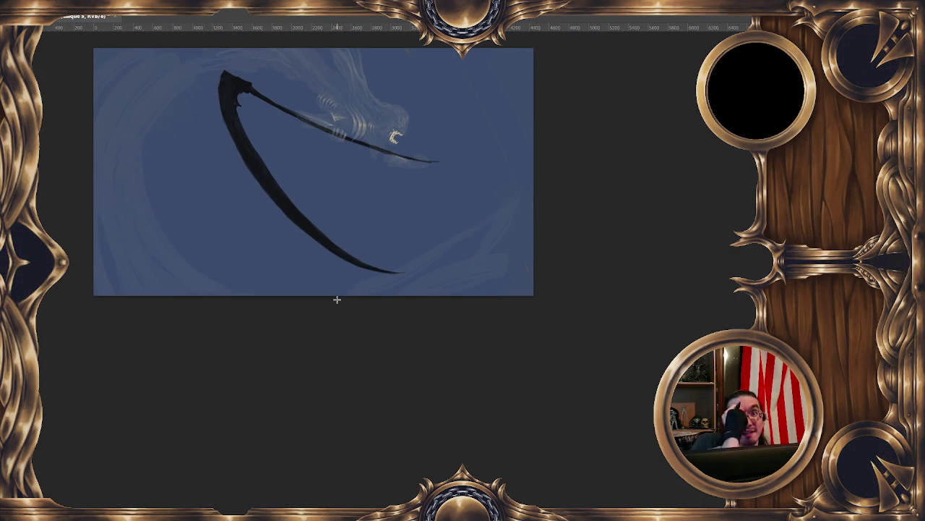
{"action": "key", "text": "ctrl+minus"}
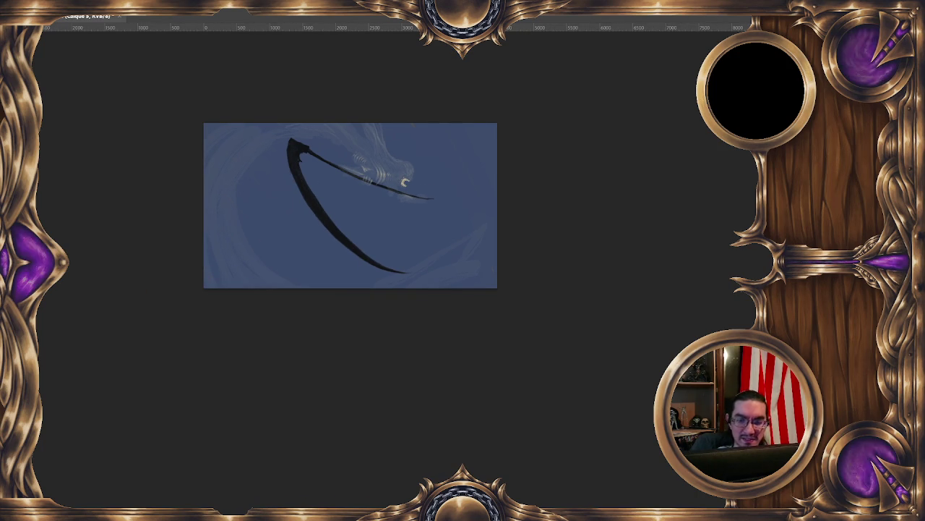
{"action": "key", "text": "ctrl+plus"}
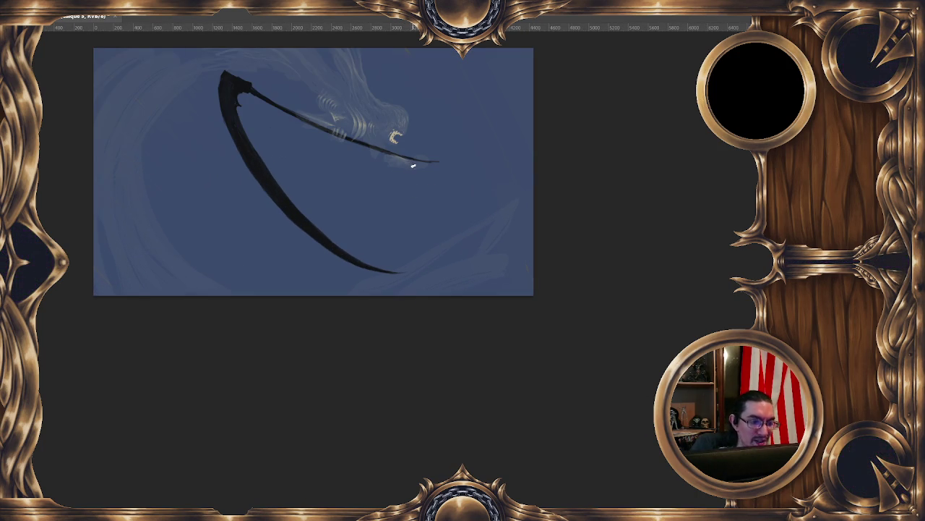
{"action": "key", "text": "h"}
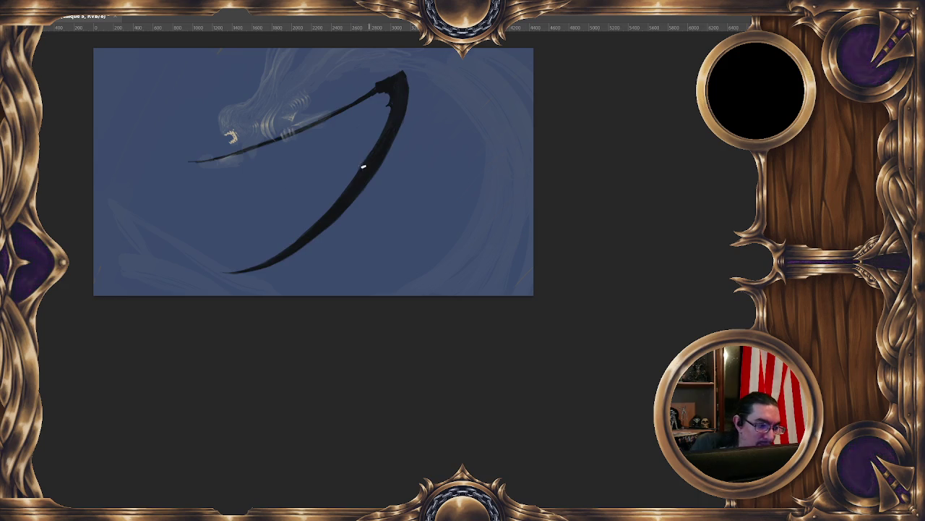
{"action": "left_click_drag", "start_coordinate": [342, 198], "coordinate": [373, 153]}
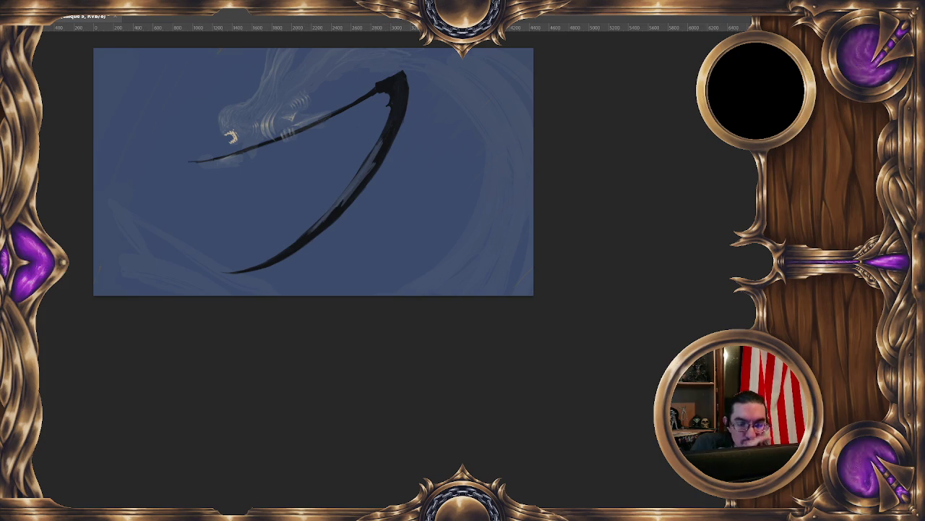
Shrink the brush to a tiny size and darken and thicken the blade's upper edge near the tip
{"action": "scroll", "coordinate": [402, 112], "scroll_direction": "up", "scroll_amount": 2}
{"action": "left_click_drag", "start_coordinate": [390, 105], "coordinate": [384, 89]}
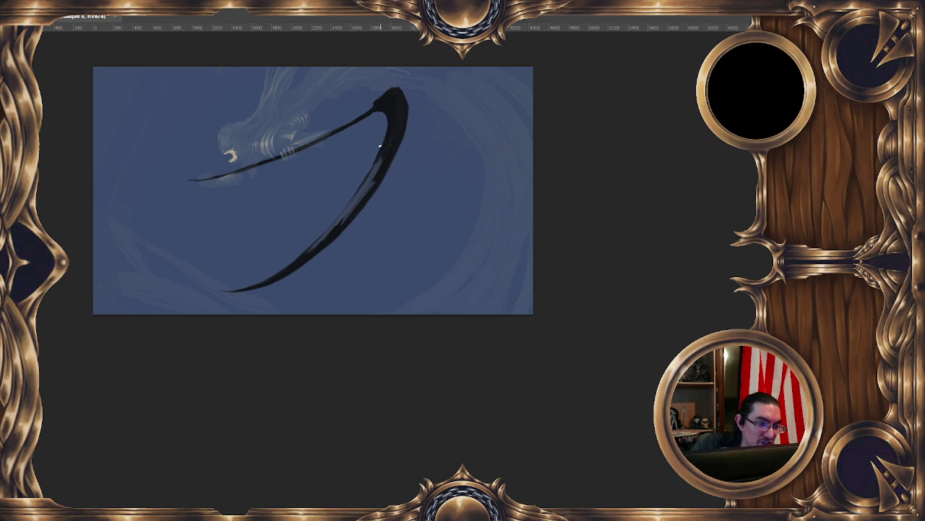
{"action": "left_click_drag", "start_coordinate": [409, 215], "coordinate": [399, 233]}
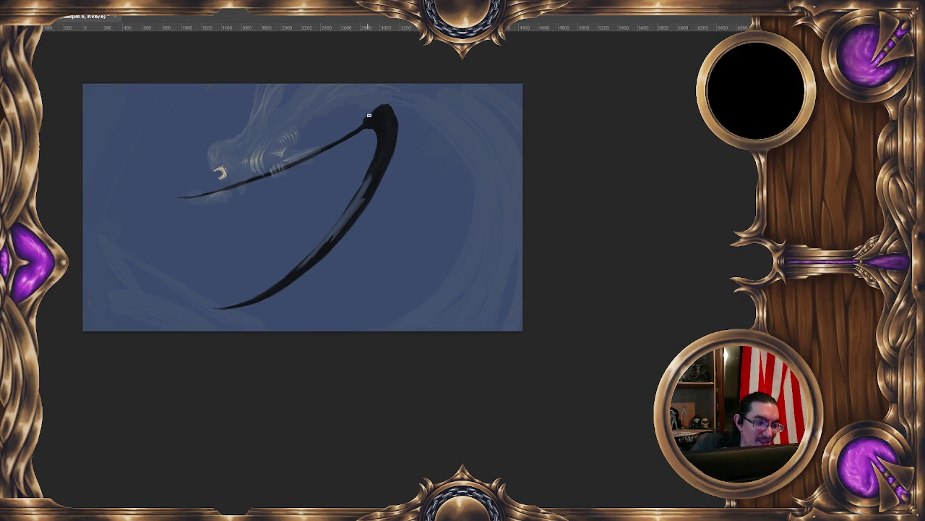
{"action": "left_click_drag", "start_coordinate": [361, 123], "coordinate": [383, 106]}
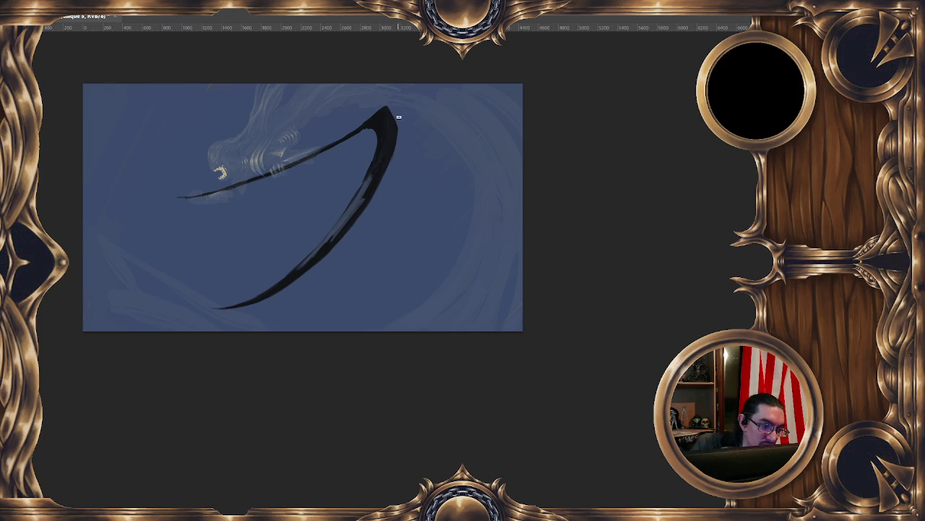
{"action": "left_click_drag", "start_coordinate": [393, 108], "coordinate": [396, 148]}
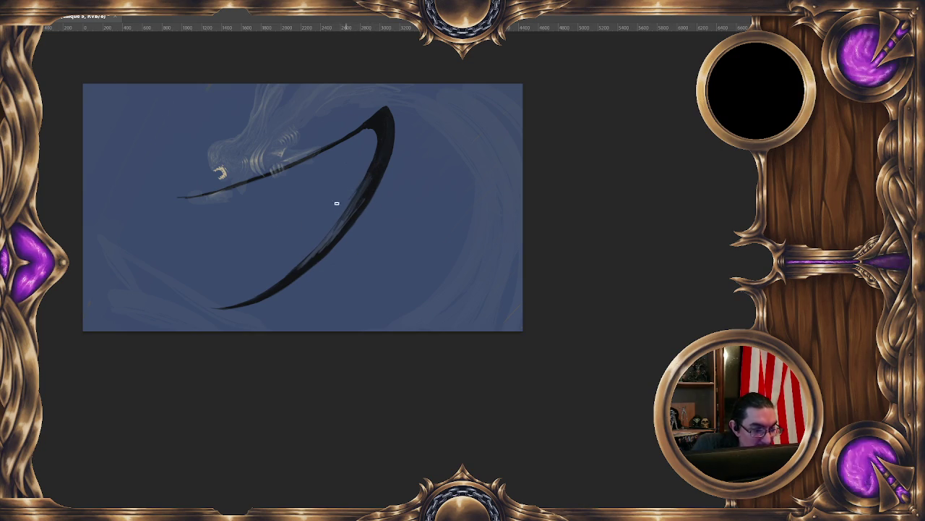
Sample reference colours along the scythe blade's lower part and top curve
{"action": "left_click", "coordinate": [374, 163], "text": "ctrl"}
{"action": "left_click", "coordinate": [328, 236], "text": "ctrl"}
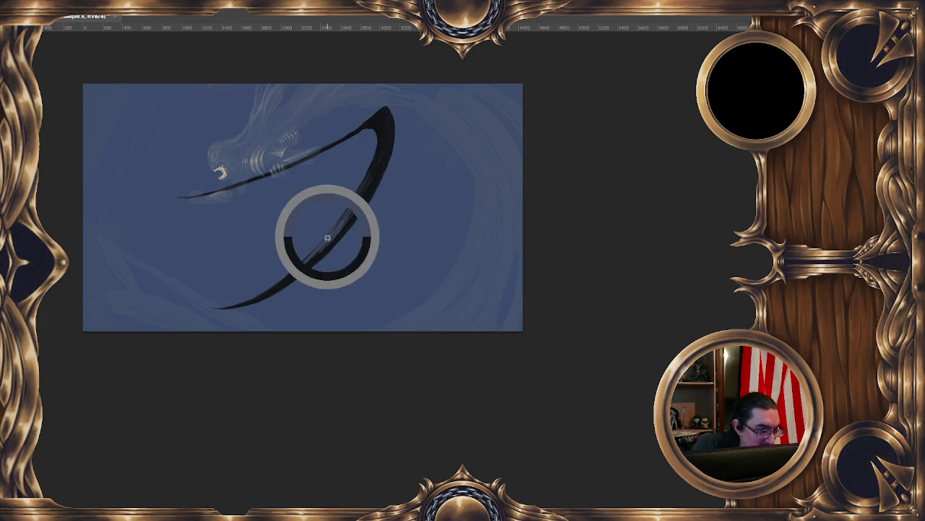
{"action": "left_click", "coordinate": [311, 266], "text": "ctrl"}
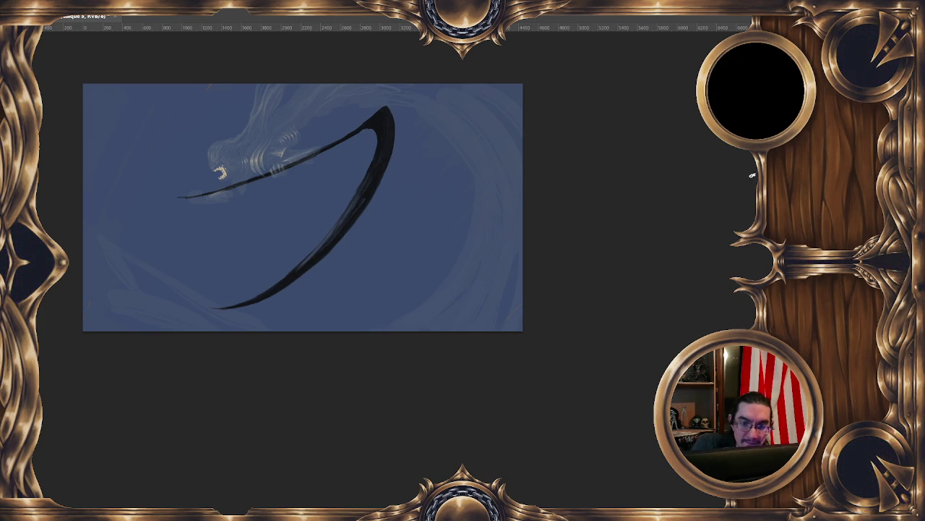
{"action": "left_click_drag", "start_coordinate": [398, 212], "coordinate": [411, 165]}
{"action": "left_click", "coordinate": [342, 187], "text": "ctrl"}
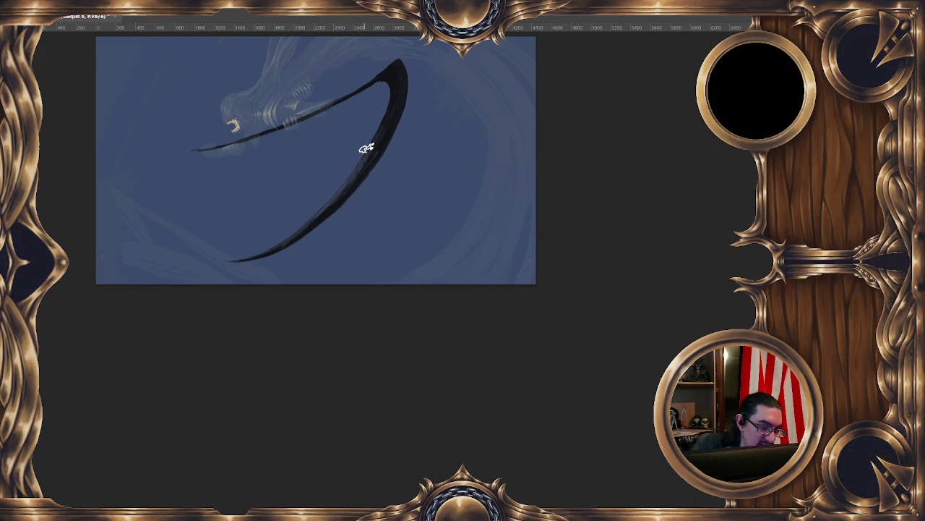
{"action": "left_click", "coordinate": [398, 78]}
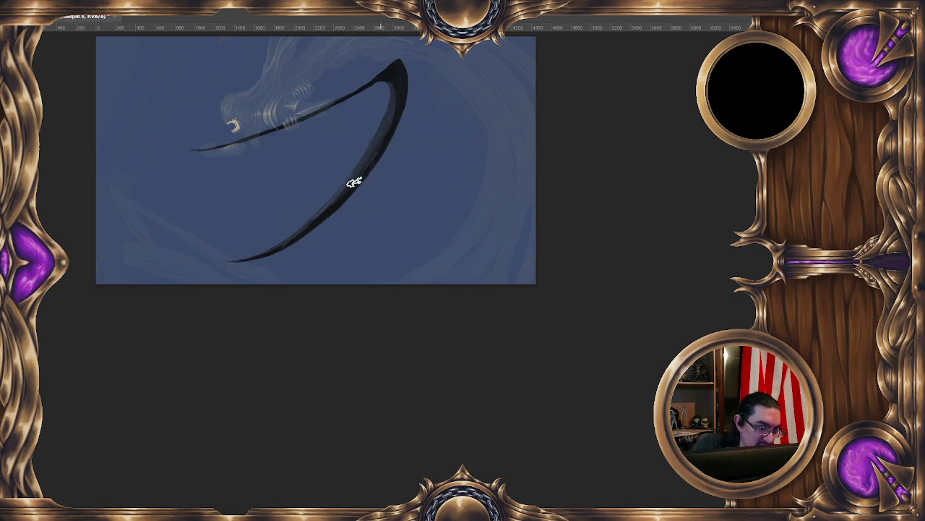
{"action": "left_click", "coordinate": [396, 80], "text": "alt"}
{"action": "left_click", "coordinate": [389, 117], "text": "alt"}
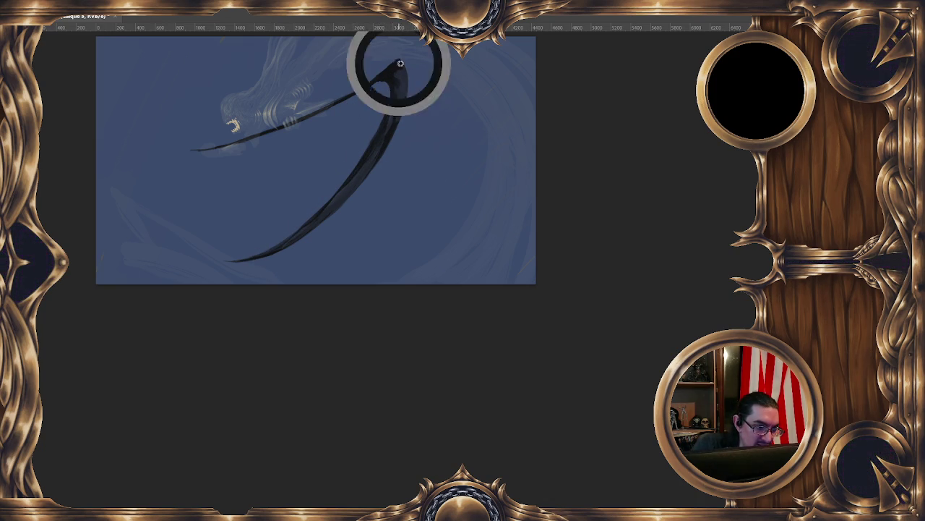
{"action": "scroll", "coordinate": [399, 172], "scroll_direction": "down", "scroll_amount": 1}
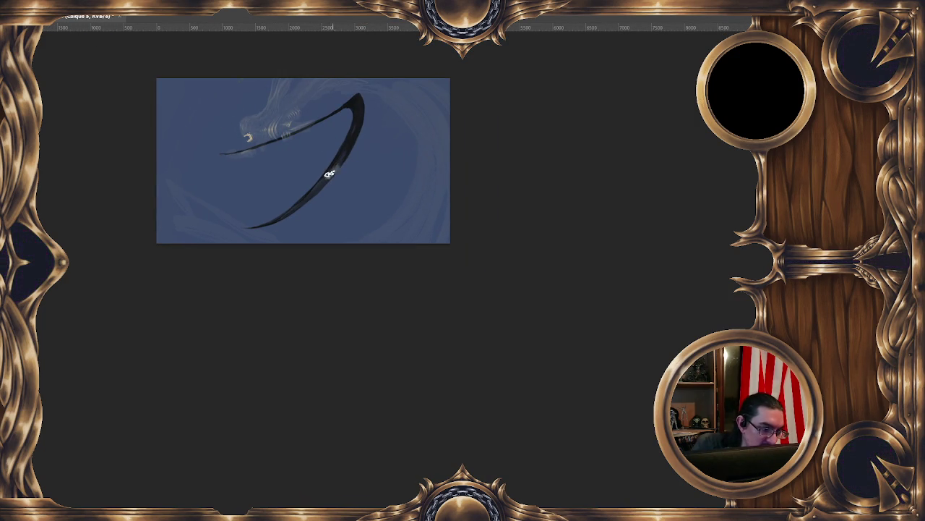
Undo the grey streak, set the painting colour to #99a4b4, and paint a pale highlight
{"action": "key", "text": "ctrl+z"}
{"action": "key", "text": "ctrl+z"}
{"action": "left_click", "coordinate": [351, 147], "text": "alt"}
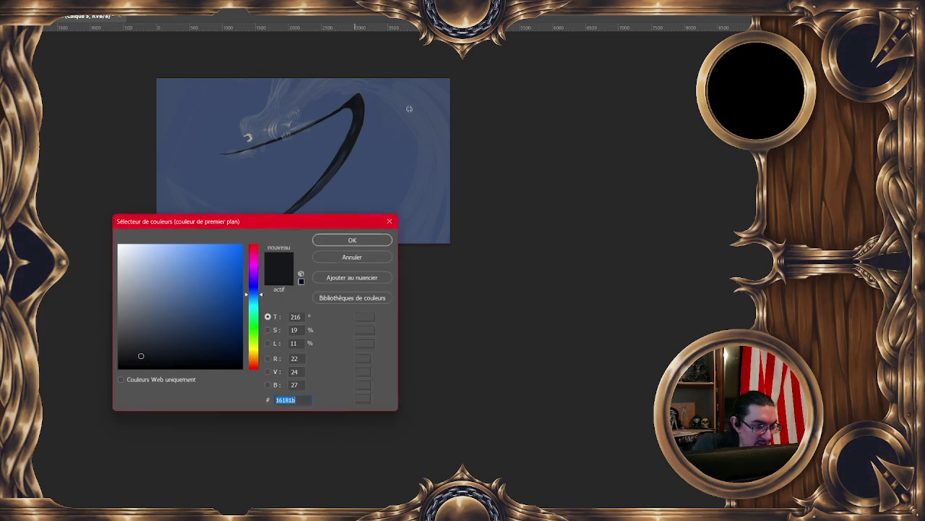
{"action": "left_click", "coordinate": [133, 289]}
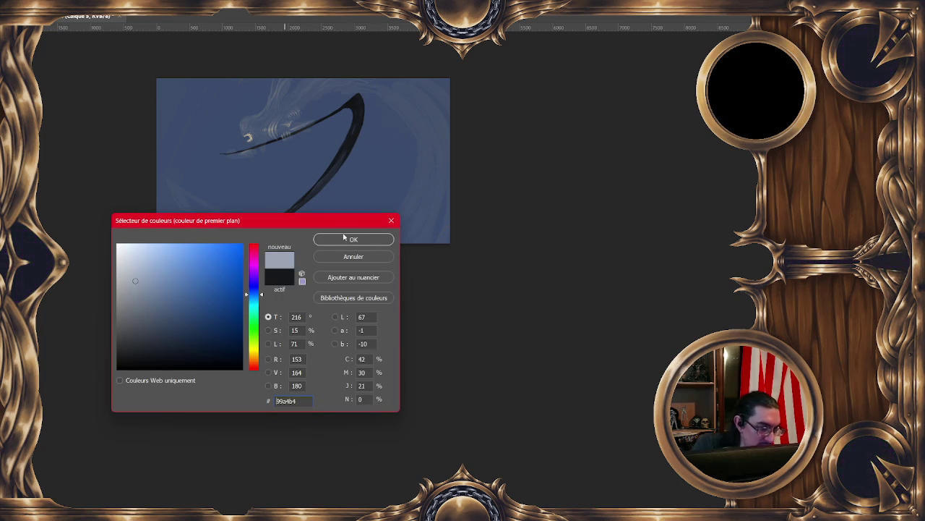
{"action": "left_click", "coordinate": [353, 239]}
{"action": "mouse_move", "coordinate": [319, 180]}
{"action": "left_mouse_down"}
{"action": "mouse_move", "coordinate": [332, 172]}
{"action": "mouse_move", "coordinate": [297, 209]}
{"action": "mouse_move", "coordinate": [347, 142]}
{"action": "mouse_move", "coordinate": [329, 174]}
{"action": "left_mouse_up"}
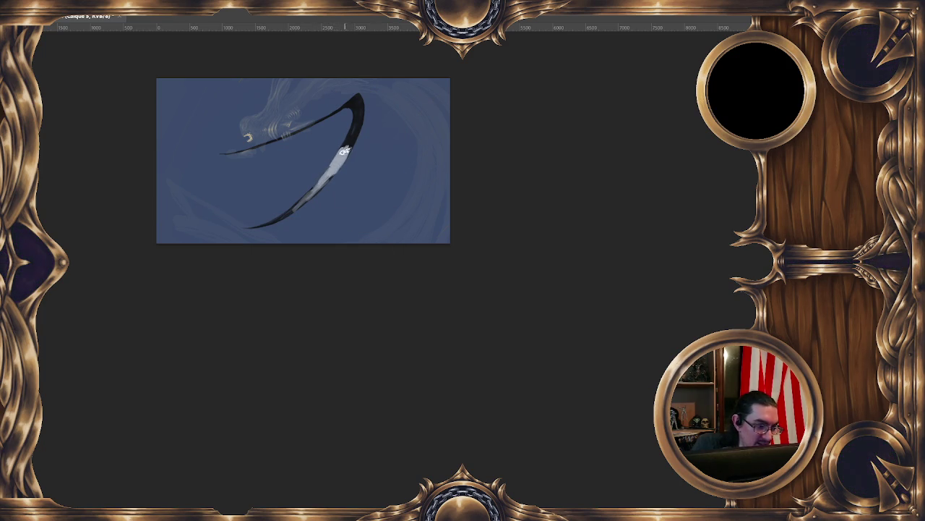
Sample blade colours and brush lighter highlight strokes along the lower and upper blade
{"action": "left_click", "coordinate": [354, 141], "text": "ctrl"}
{"action": "left_click_drag", "start_coordinate": [288, 208], "coordinate": [316, 188]}
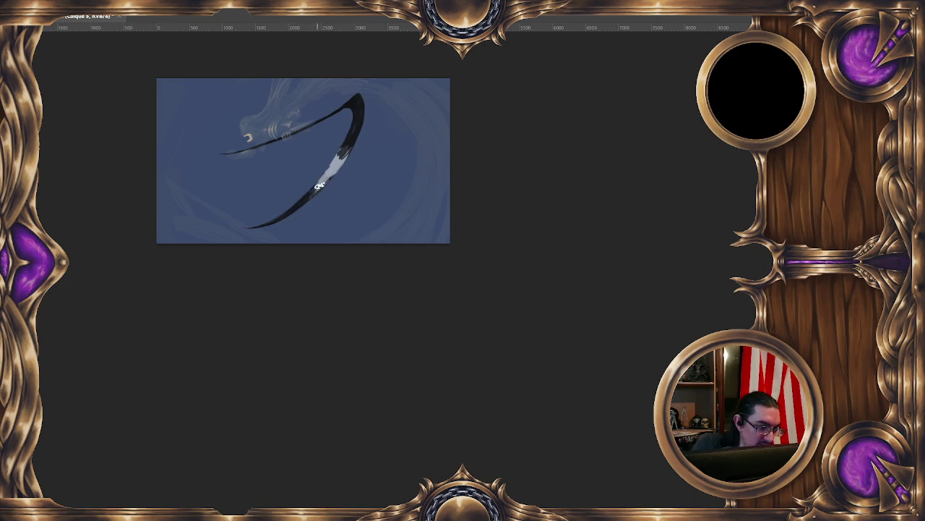
{"action": "left_click_drag", "start_coordinate": [327, 181], "coordinate": [292, 211]}
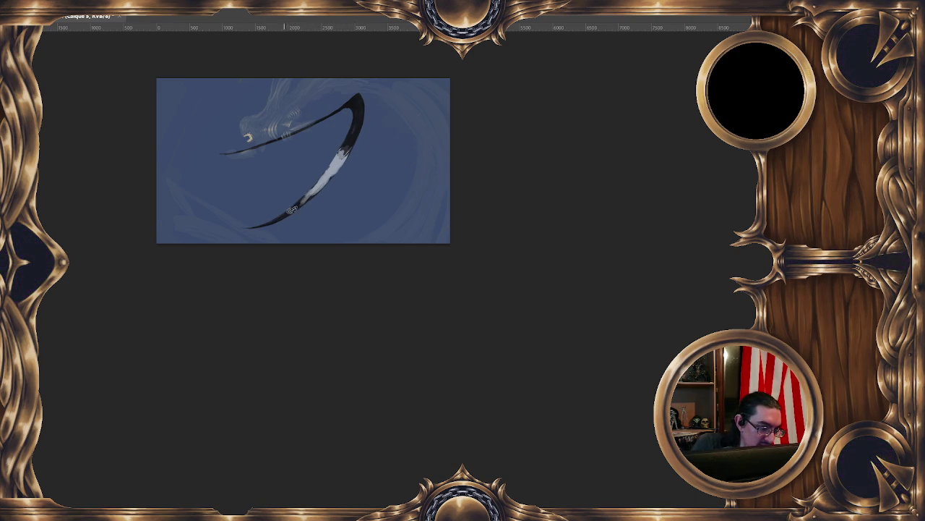
{"action": "left_click", "coordinate": [340, 155], "text": "ctrl"}
{"action": "mouse_move", "coordinate": [333, 161]}
{"action": "left_mouse_down"}
{"action": "mouse_move", "coordinate": [358, 121]}
{"action": "mouse_move", "coordinate": [340, 143]}
{"action": "left_mouse_up"}
{"action": "left_click", "coordinate": [357, 115], "text": "ctrl"}
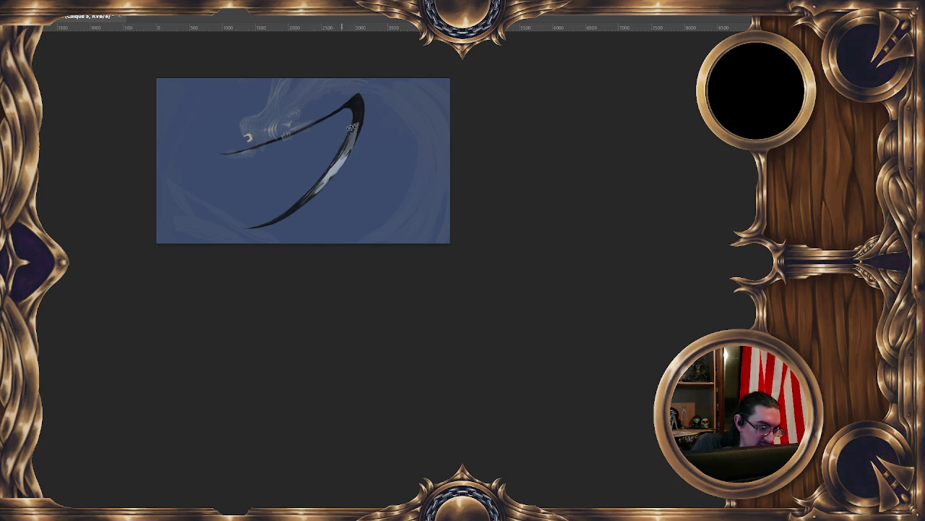
{"action": "left_click", "coordinate": [339, 161], "text": "ctrl"}
{"action": "mouse_move", "coordinate": [317, 193]}
{"action": "left_mouse_down"}
{"action": "mouse_move", "coordinate": [353, 131]}
{"action": "mouse_move", "coordinate": [353, 144]}
{"action": "left_mouse_up"}
Add a darker upper-blade stroke, resize the brush, and paint a light highlight along the edge
{"action": "left_click", "coordinate": [348, 139], "text": "ctrl"}
{"action": "left_click", "coordinate": [316, 188], "text": "ctrl"}
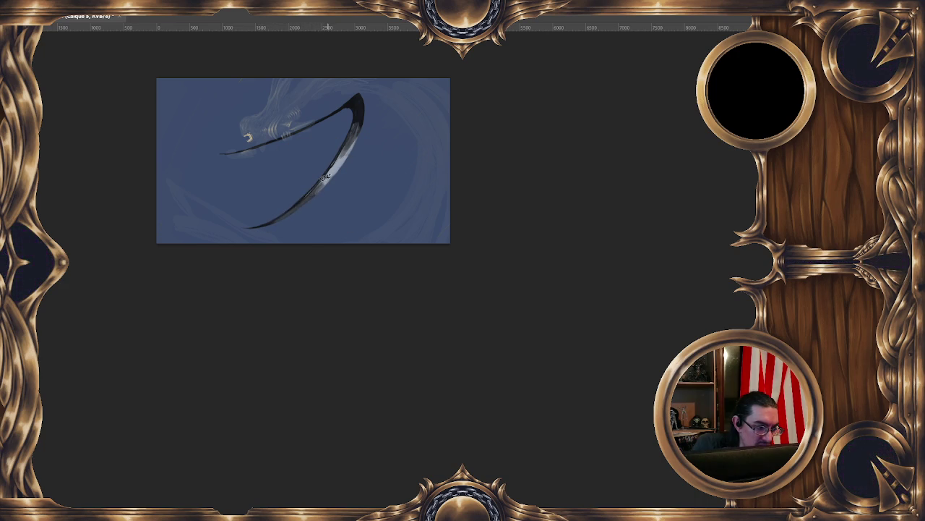
{"action": "left_click", "coordinate": [360, 112], "text": "ctrl"}
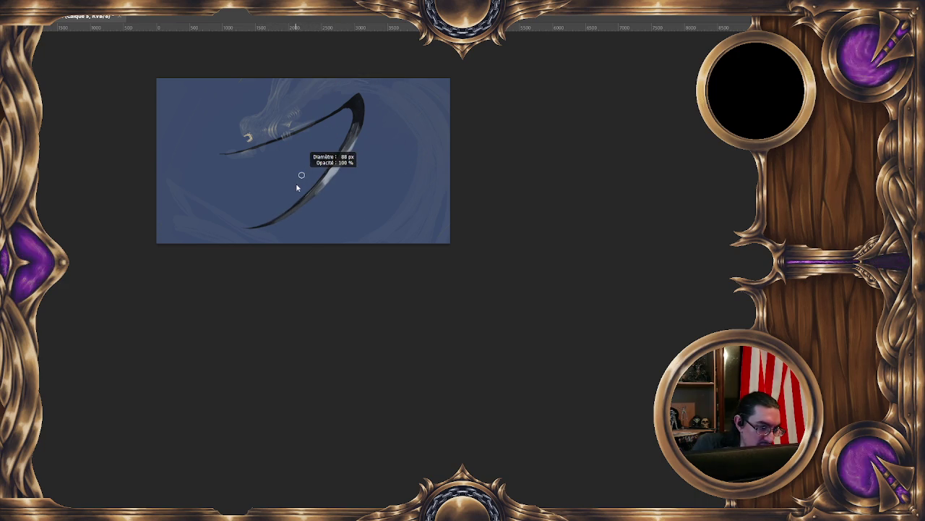
{"action": "left_click", "coordinate": [274, 209], "text": "ctrl"}
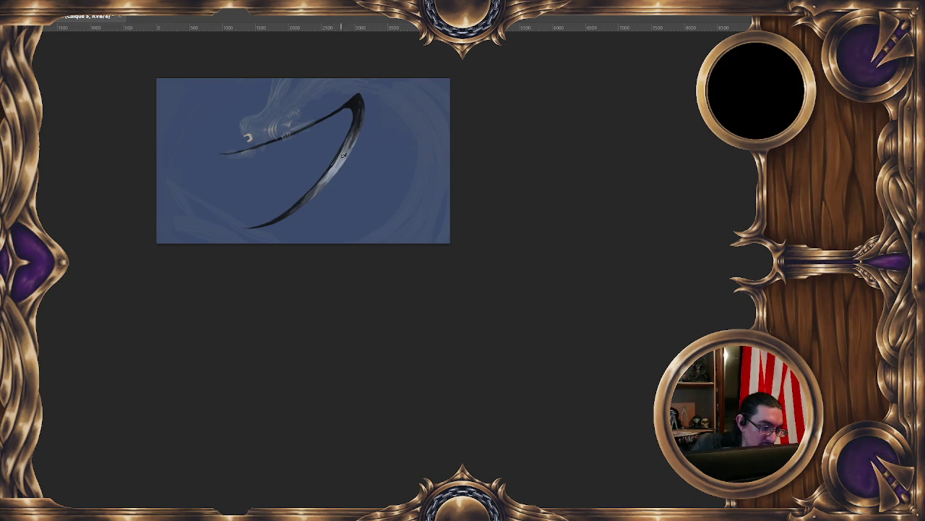
{"action": "left_click_drag", "start_coordinate": [332, 171], "coordinate": [303, 205]}
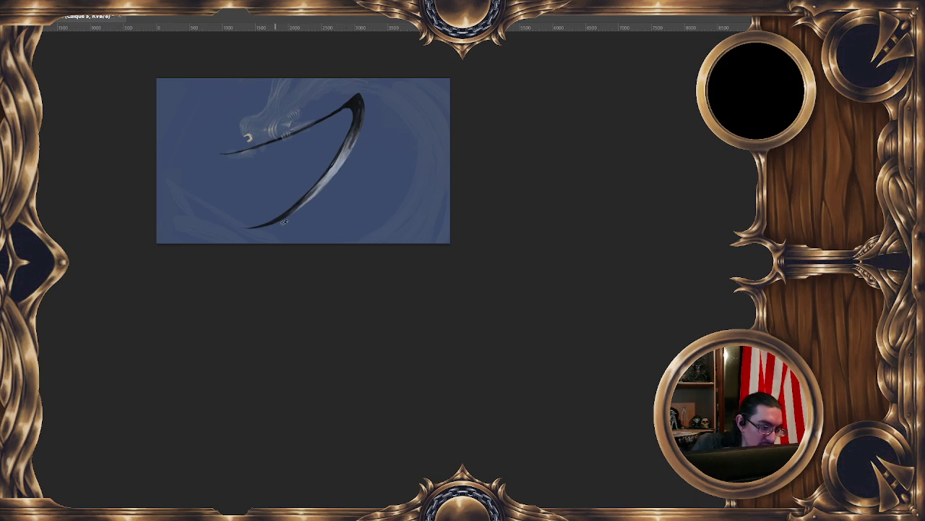
{"action": "key", "text": "minus"}
Mirror the canvas and paint dark shading and light highlights up the scythe blade
{"action": "key", "text": "m"}
{"action": "key", "text": "plus"}
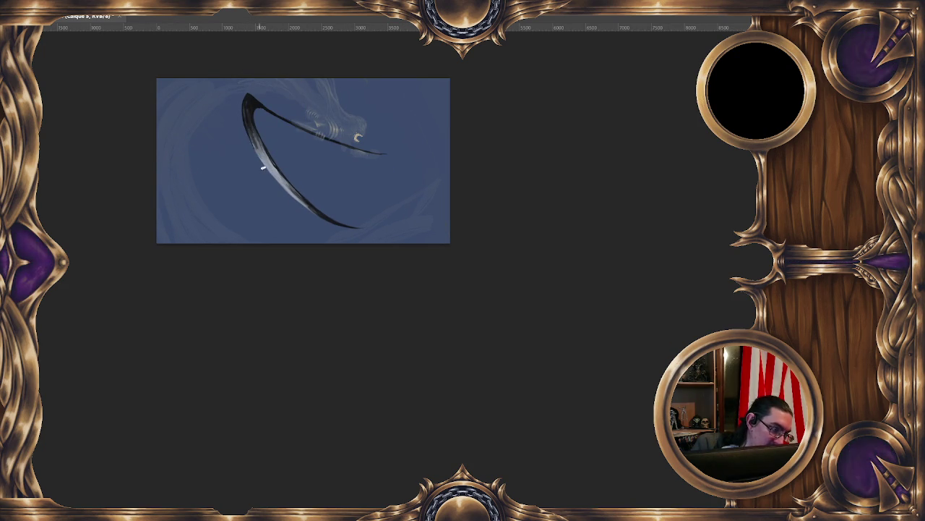
{"action": "left_click_drag", "start_coordinate": [307, 208], "coordinate": [278, 179]}
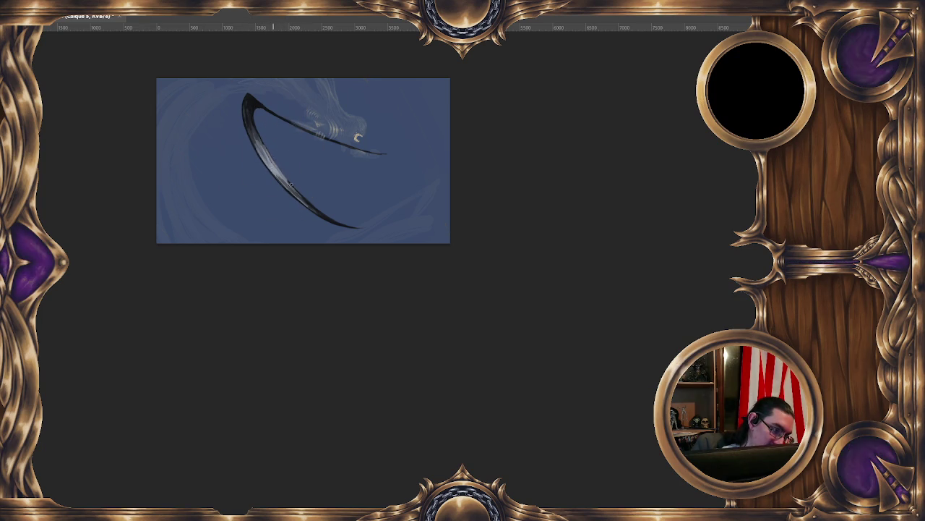
{"action": "left_click", "coordinate": [291, 187], "text": "ctrl"}
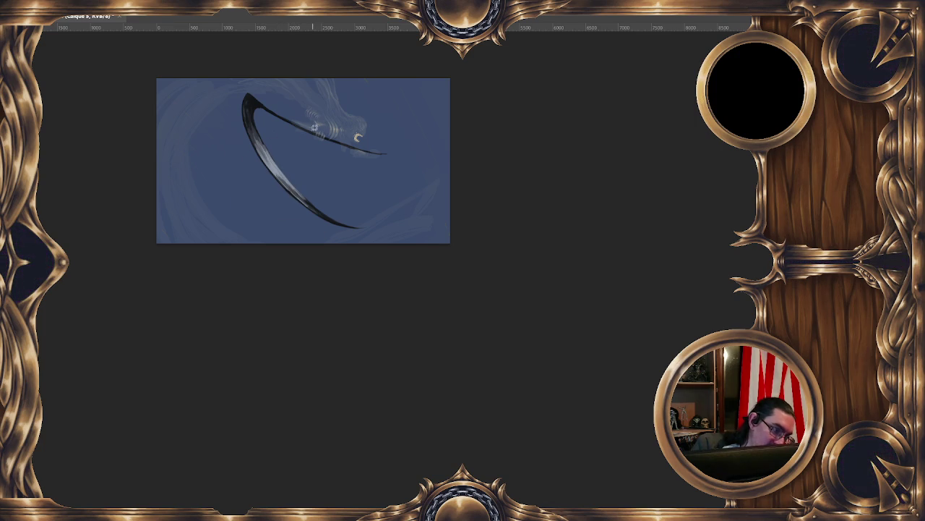
{"action": "left_click_drag", "start_coordinate": [292, 189], "coordinate": [298, 195]}
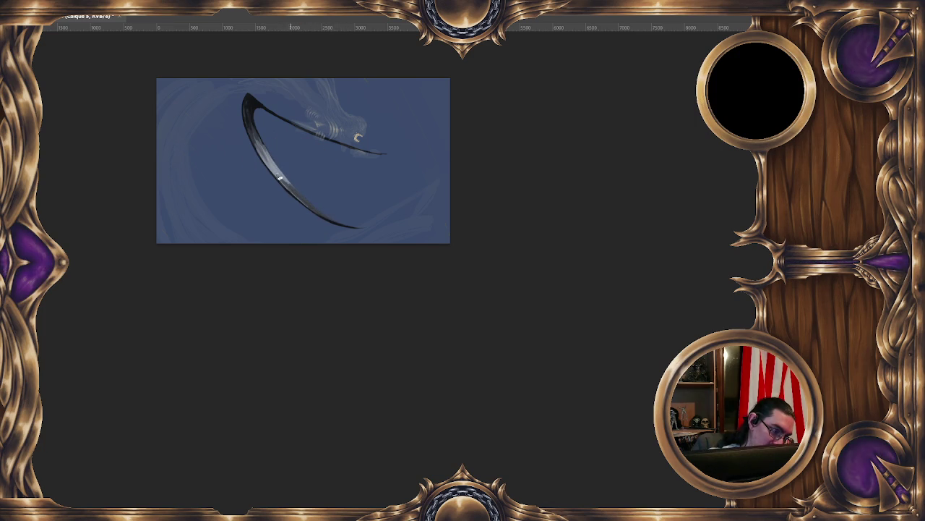
{"action": "left_click", "coordinate": [272, 166], "text": "ctrl"}
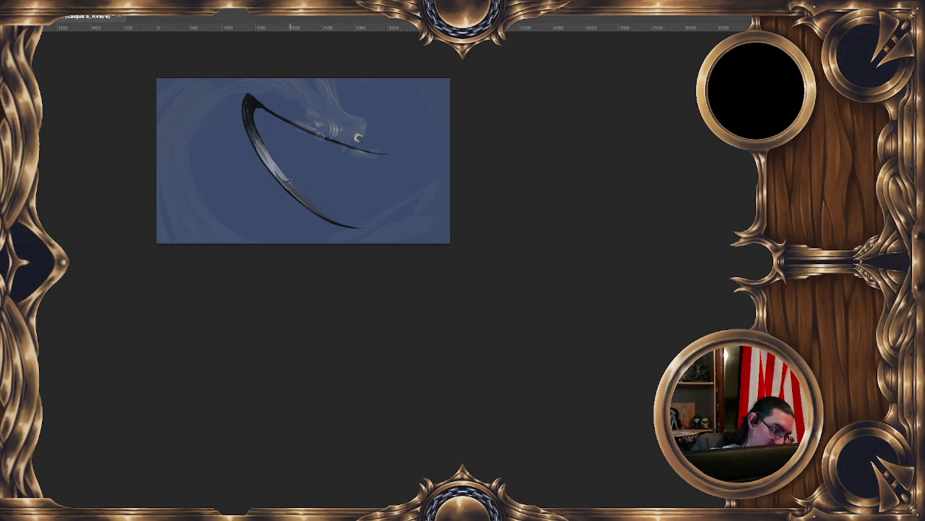
{"action": "left_click_drag", "start_coordinate": [292, 186], "coordinate": [276, 172]}
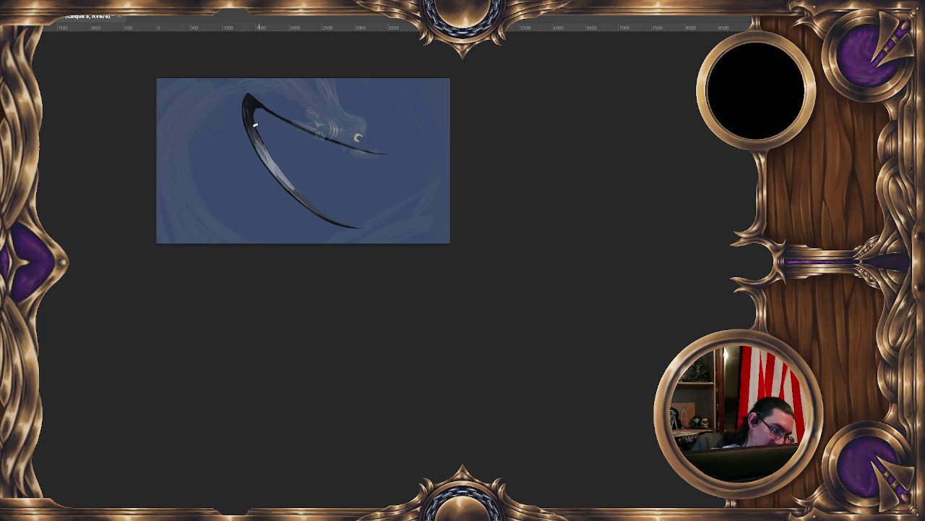
Add a faint highlight and a small white glint at the blade tip
{"action": "left_click_drag", "start_coordinate": [253, 121], "coordinate": [258, 103]}
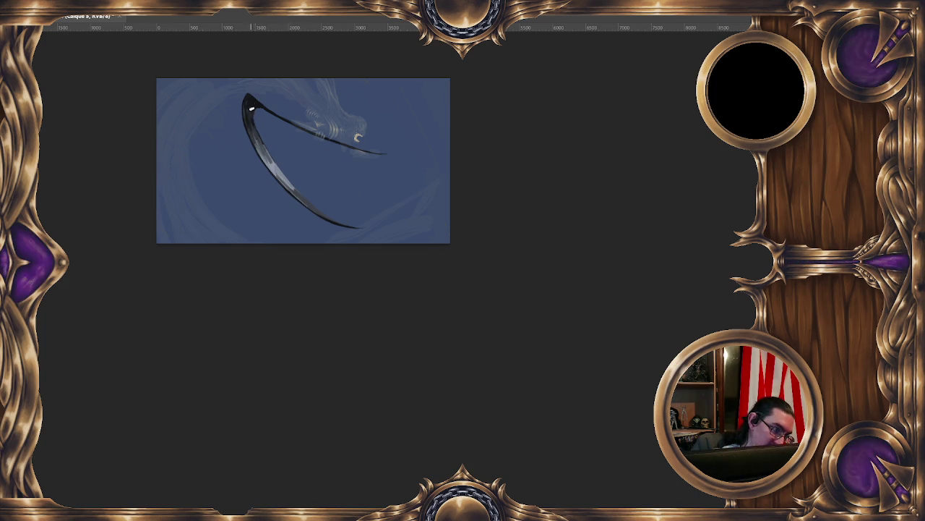
{"action": "left_click", "coordinate": [254, 96], "text": "ctrl"}
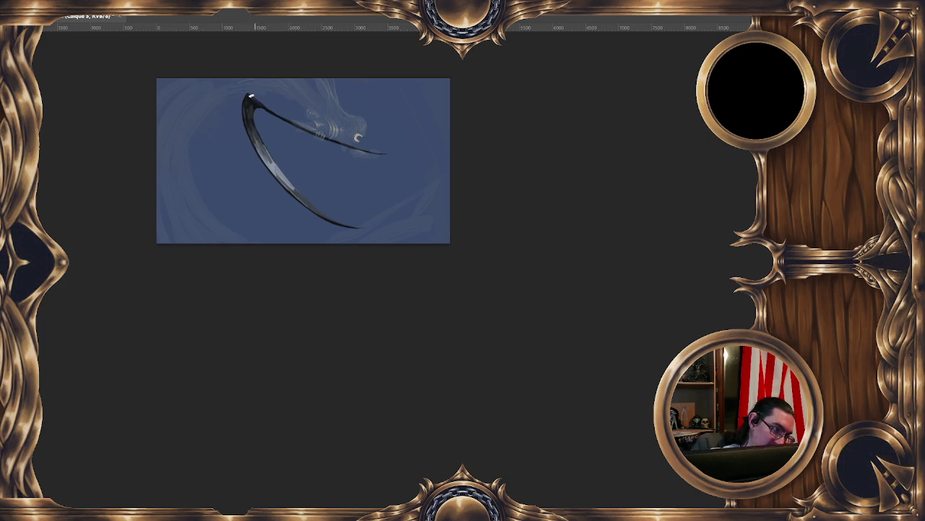
{"action": "left_click_drag", "start_coordinate": [260, 100], "coordinate": [256, 110]}
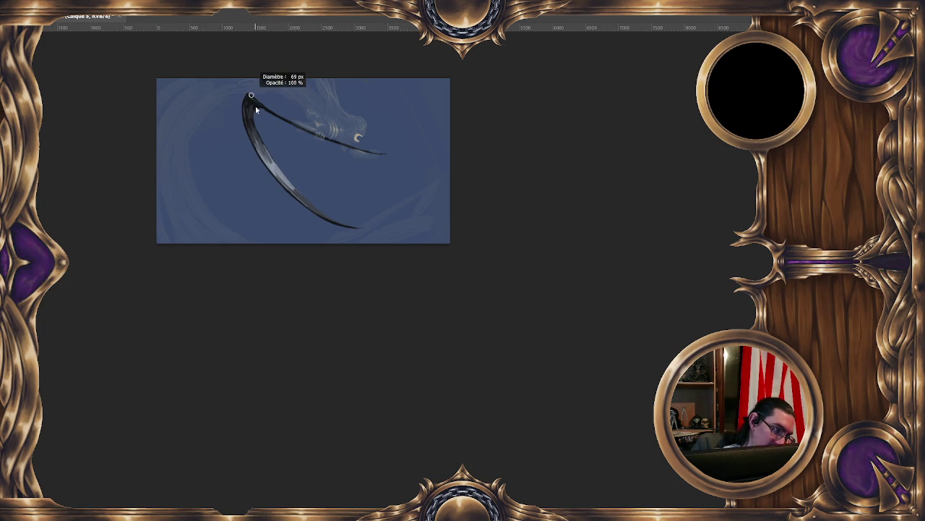
{"action": "left_click", "coordinate": [252, 103], "text": "ctrl"}
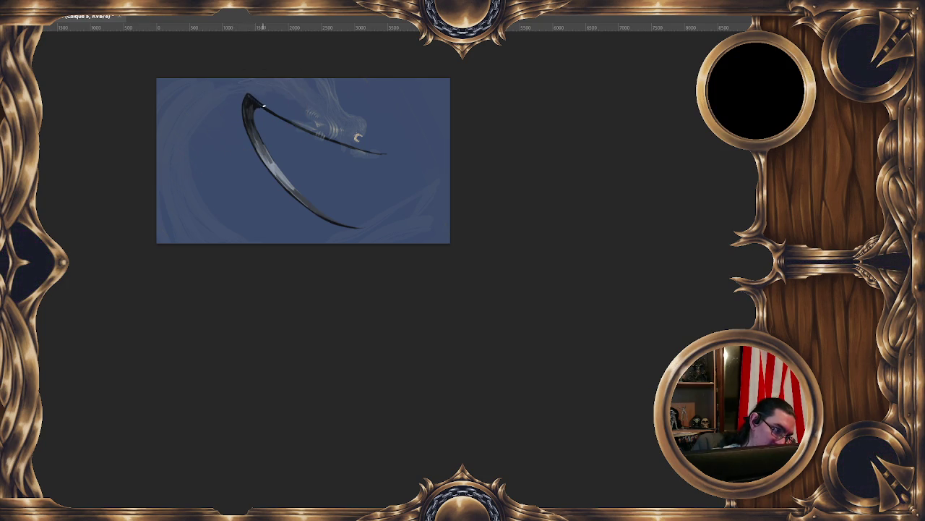
{"action": "left_click", "coordinate": [250, 118], "text": "ctrl"}
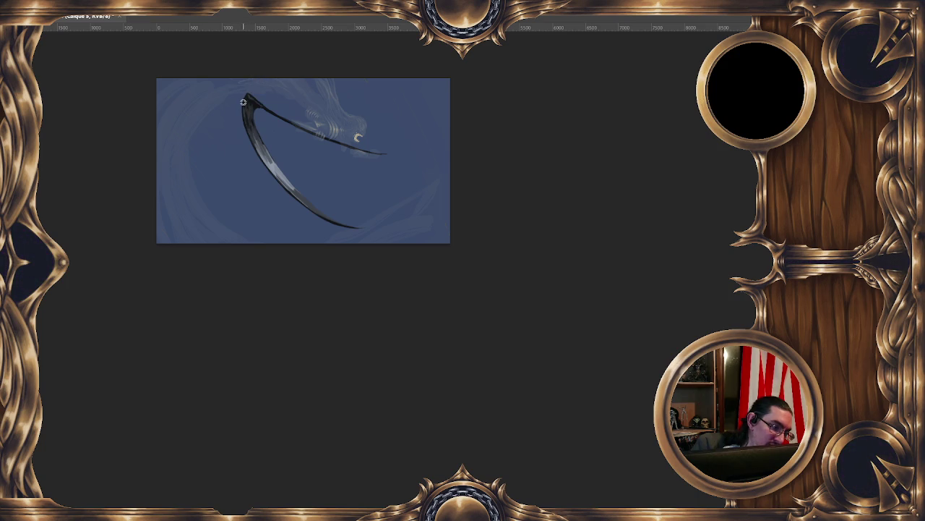
{"action": "left_click", "coordinate": [254, 104], "text": "ctrl"}
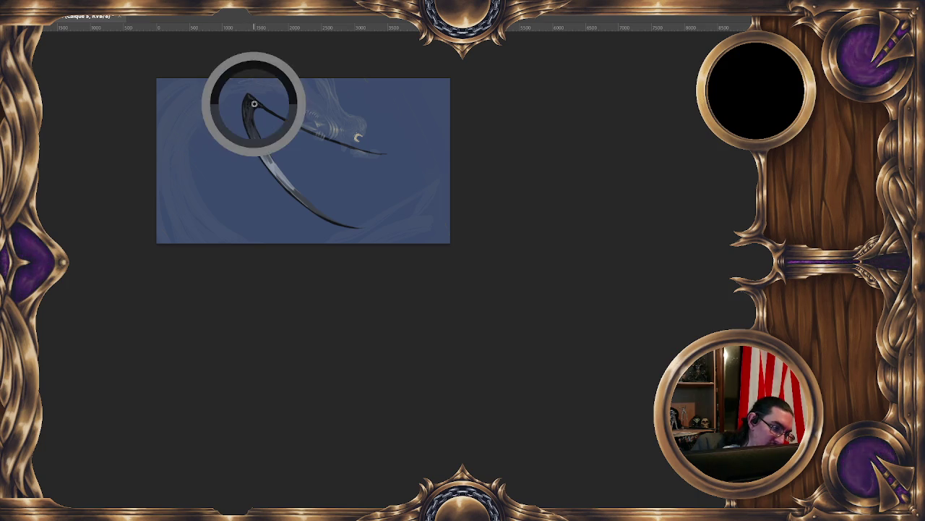
{"action": "left_click", "coordinate": [264, 148], "text": "ctrl"}
Check the brush size and opacity and sample a colour from the mid blade
{"action": "left_click_drag", "start_coordinate": [376, 267], "coordinate": [393, 293]}
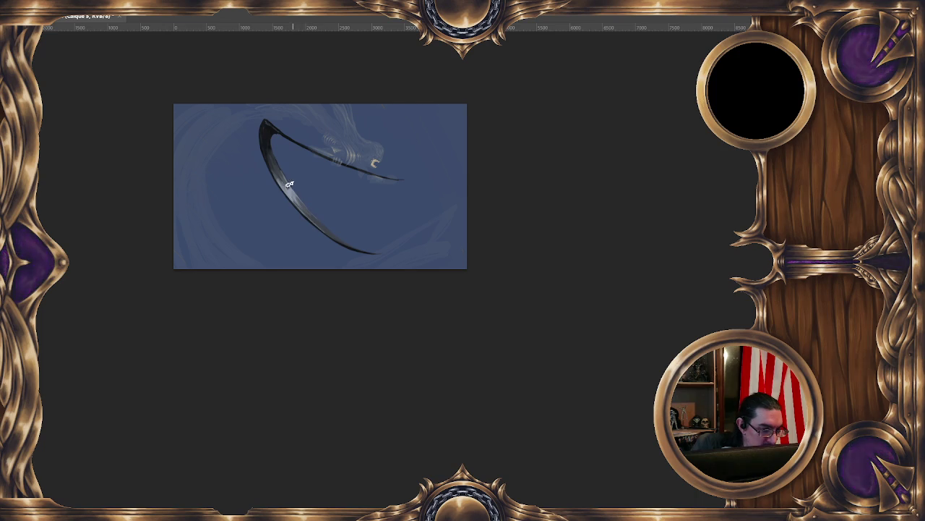
{"action": "right_click", "coordinate": [279, 158], "text": "alt"}
{"action": "right_click", "coordinate": [284, 161], "text": "alt"}
{"action": "left_click", "coordinate": [280, 166], "text": "alt"}
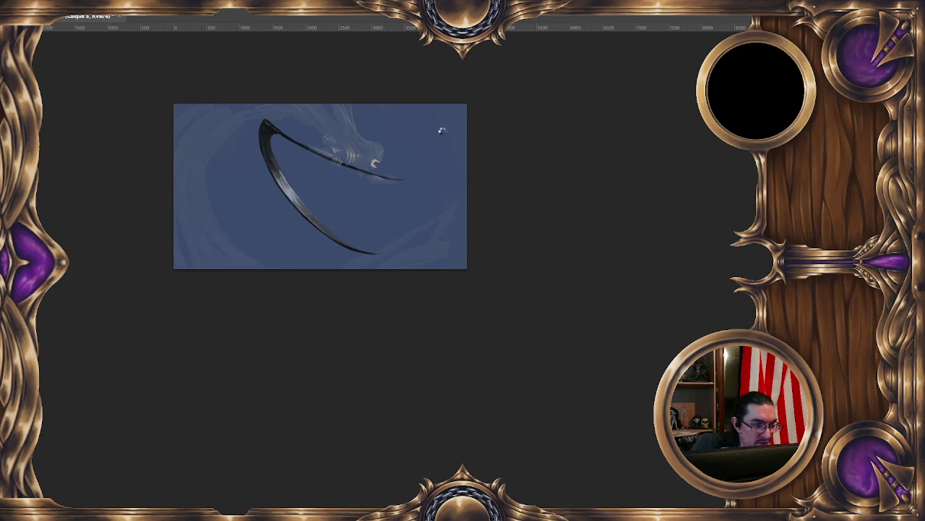
Flip the canvas back to its original orientation and resize the brush to about 67 px
{"action": "key", "text": "h"}
{"action": "left_click_drag", "start_coordinate": [335, 161], "coordinate": [332, 169]}
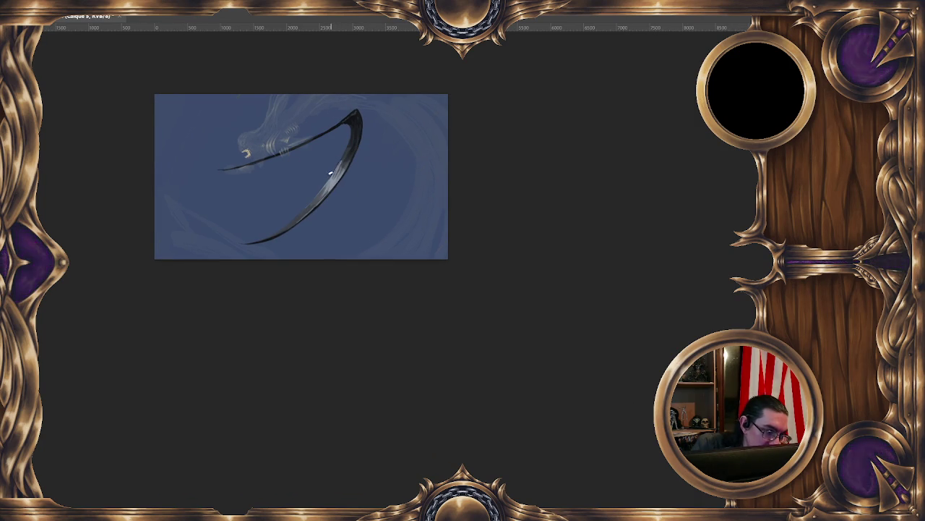
{"action": "left_click_drag", "start_coordinate": [334, 170], "coordinate": [345, 166]}
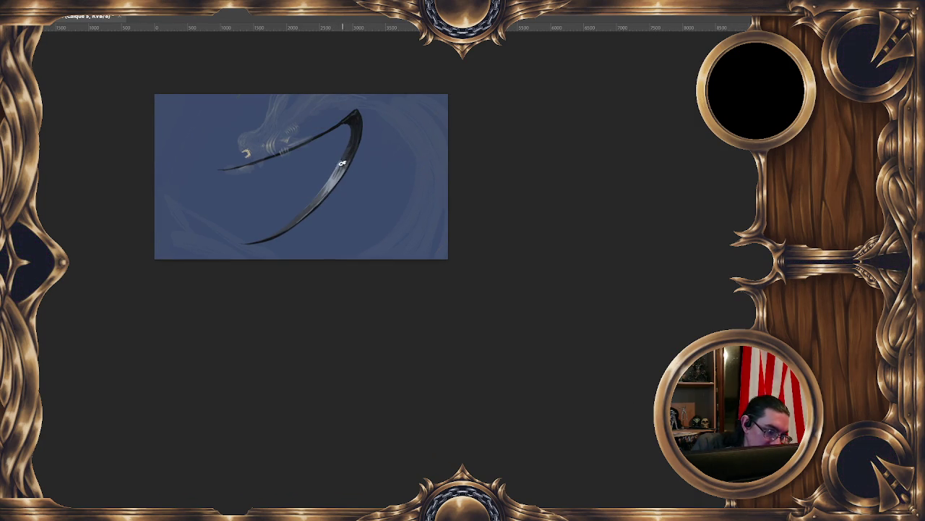
{"action": "left_click_drag", "start_coordinate": [329, 182], "coordinate": [336, 156]}
{"action": "left_click_drag", "start_coordinate": [350, 116], "coordinate": [351, 123]}
{"action": "left_click_drag", "start_coordinate": [318, 195], "coordinate": [322, 198]}
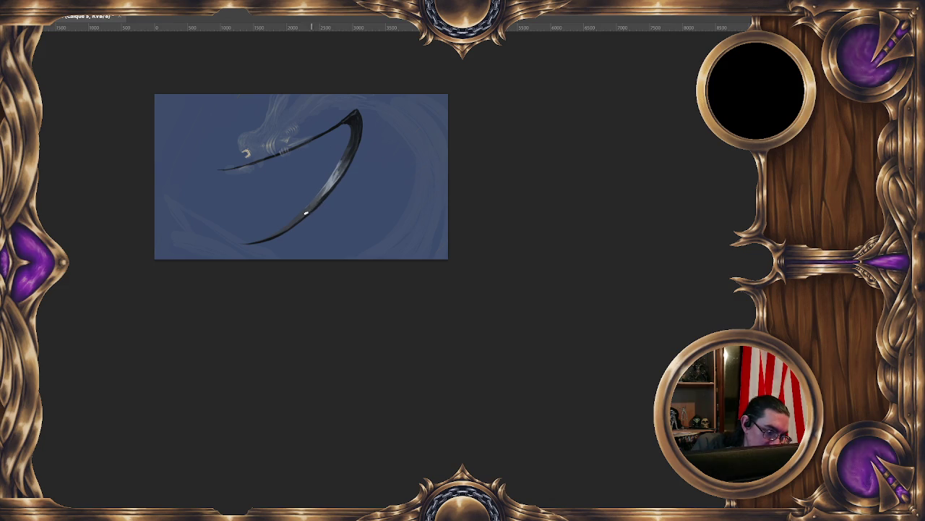
{"action": "left_click_drag", "start_coordinate": [279, 234], "coordinate": [293, 223]}
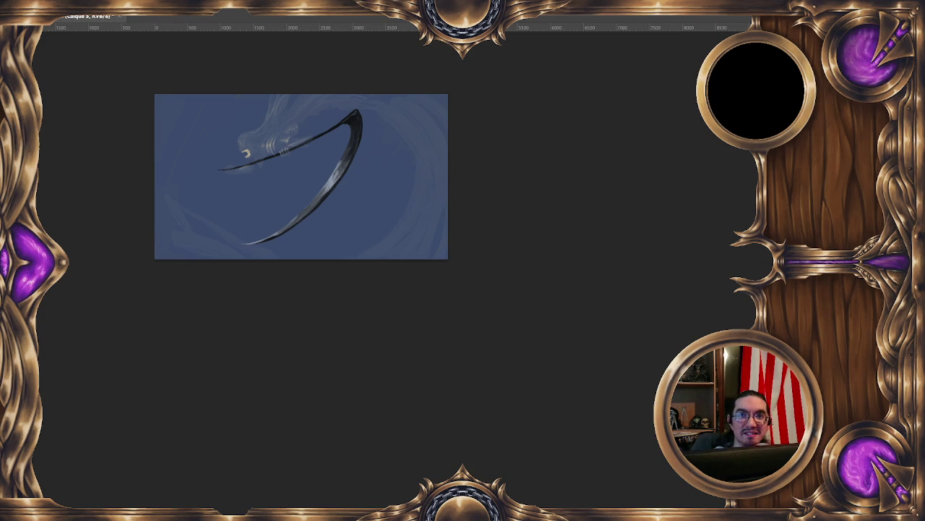
Dab bright spots on the lower and upper blade and streak a light highlight along it
{"action": "left_click", "coordinate": [330, 185]}
{"action": "left_click", "coordinate": [316, 199]}
{"action": "left_click", "coordinate": [347, 149]}
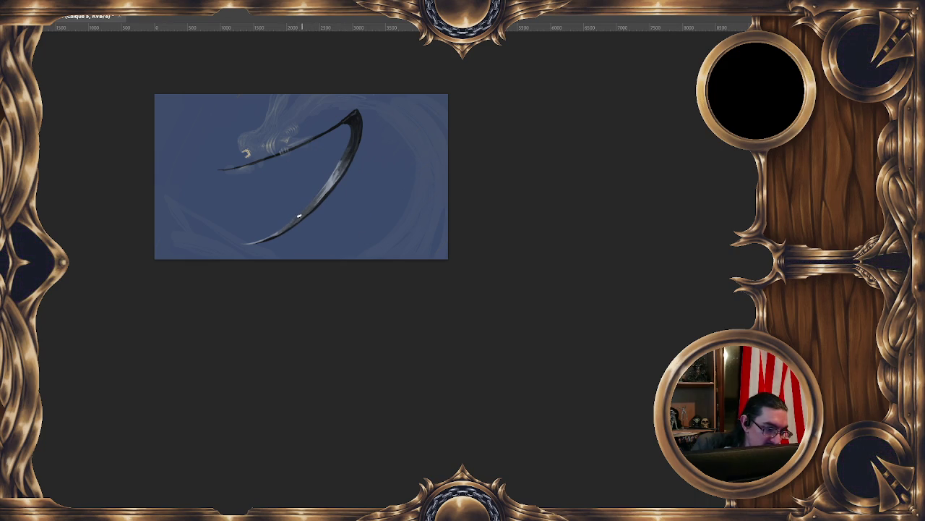
{"action": "left_click", "coordinate": [311, 205]}
{"action": "left_click_drag", "start_coordinate": [316, 200], "coordinate": [332, 177]}
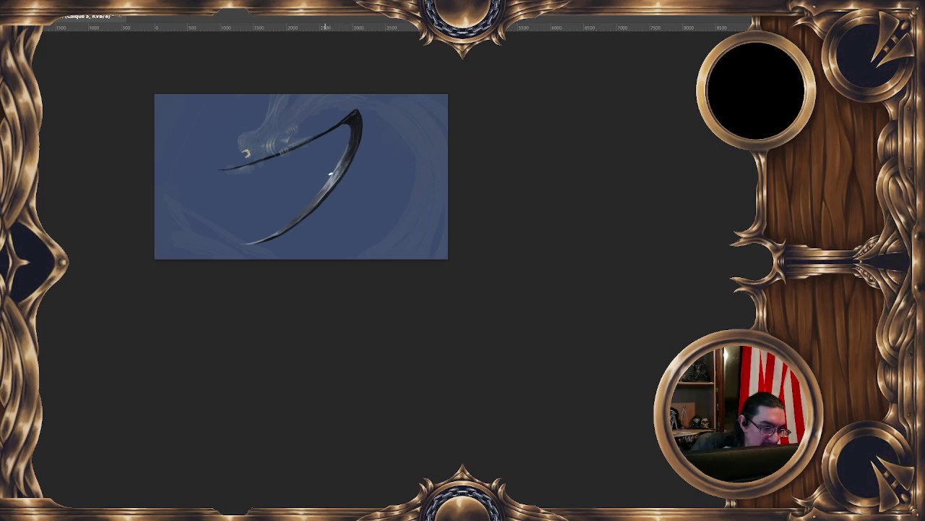
{"action": "left_click", "coordinate": [348, 152]}
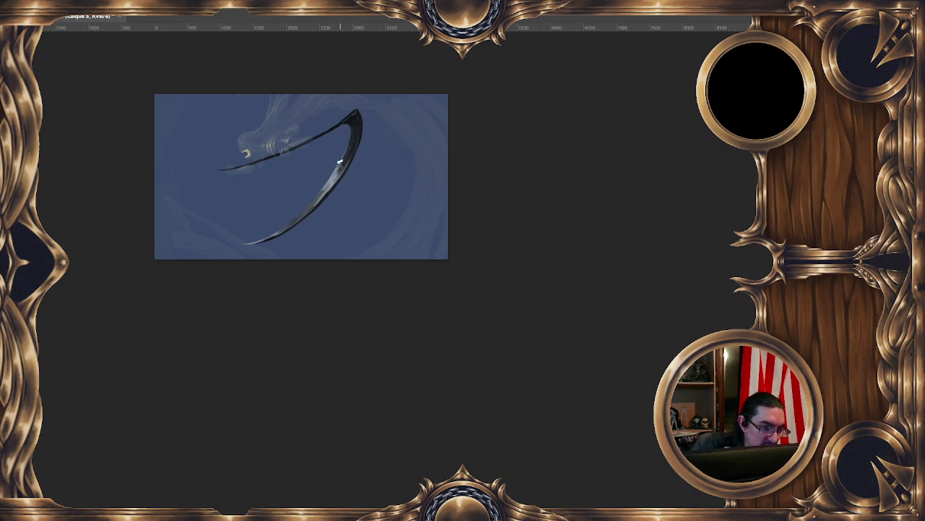
{"action": "left_click", "coordinate": [352, 149]}
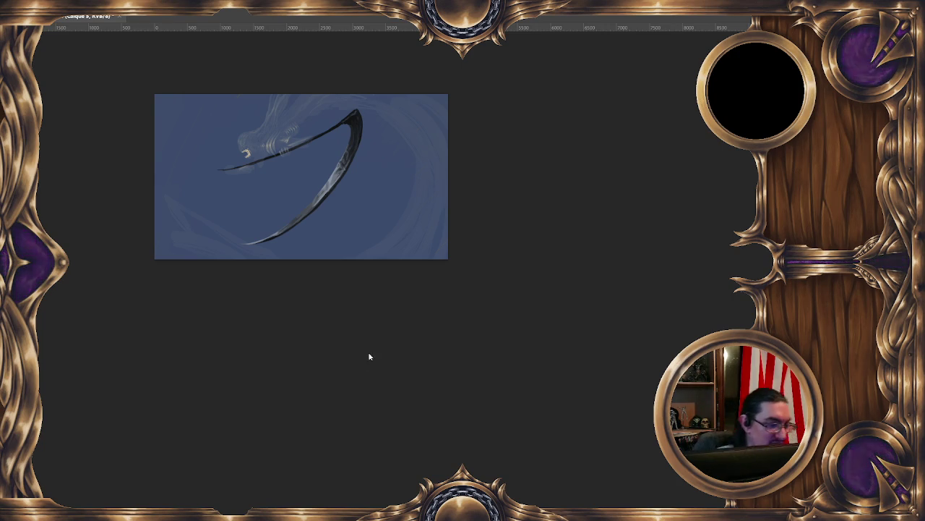
{"action": "left_click_drag", "start_coordinate": [347, 168], "coordinate": [348, 155]}
{"action": "left_click", "coordinate": [331, 161]}
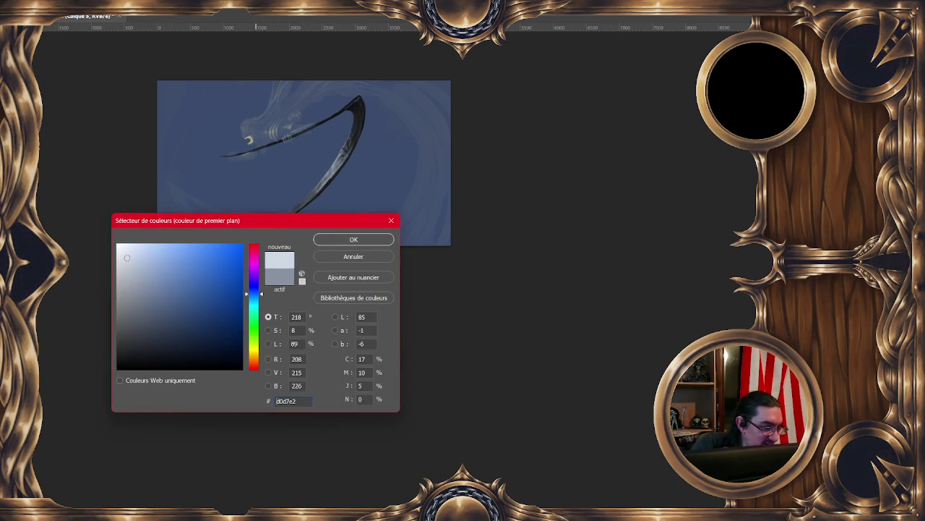
Confirm pale bluish grey d0d7e2 as the painting colour and darken the upper blade edge near the tip
{"action": "left_click", "coordinate": [378, 239]}
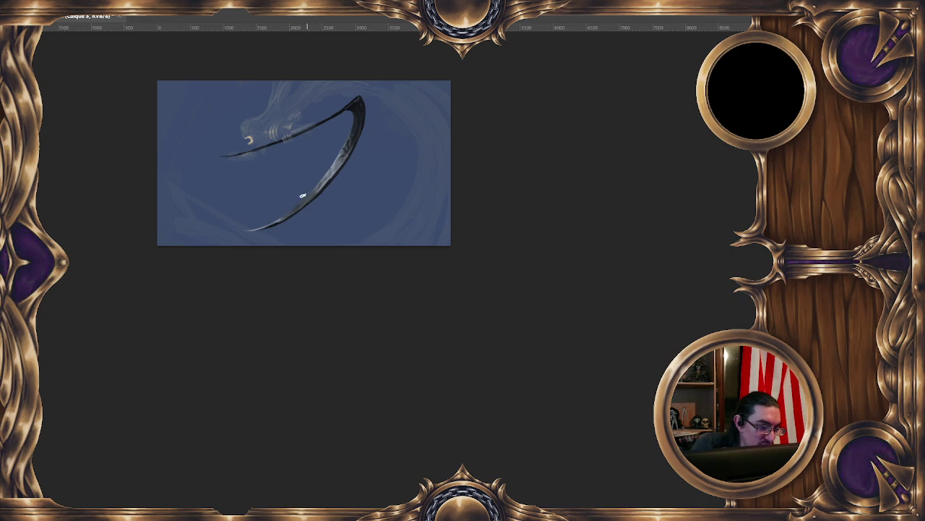
{"action": "right_click", "coordinate": [332, 160], "text": "alt"}
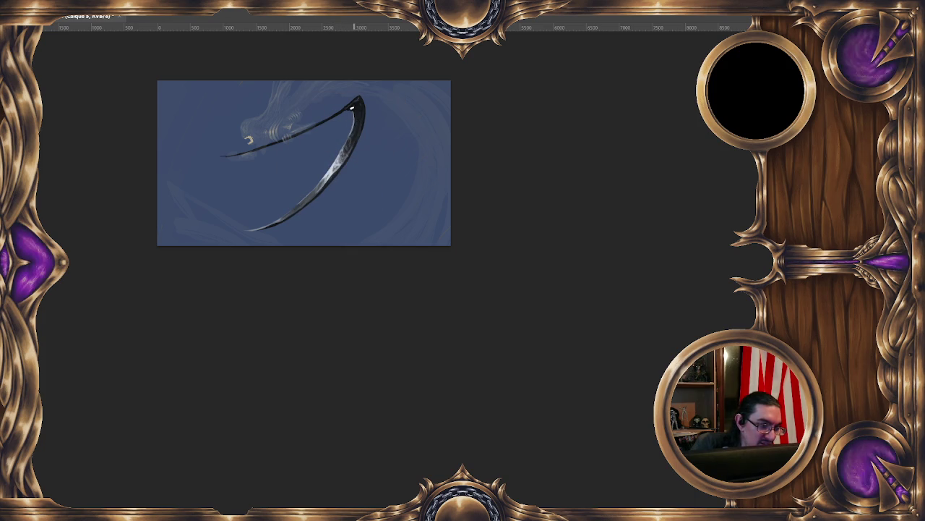
{"action": "left_click", "coordinate": [333, 167], "text": "ctrl"}
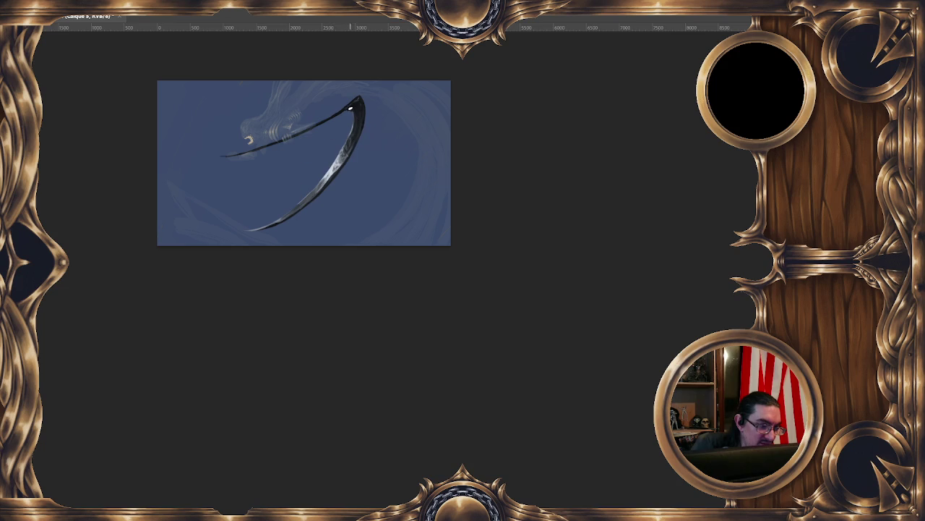
{"action": "left_click", "coordinate": [354, 106], "text": "ctrl"}
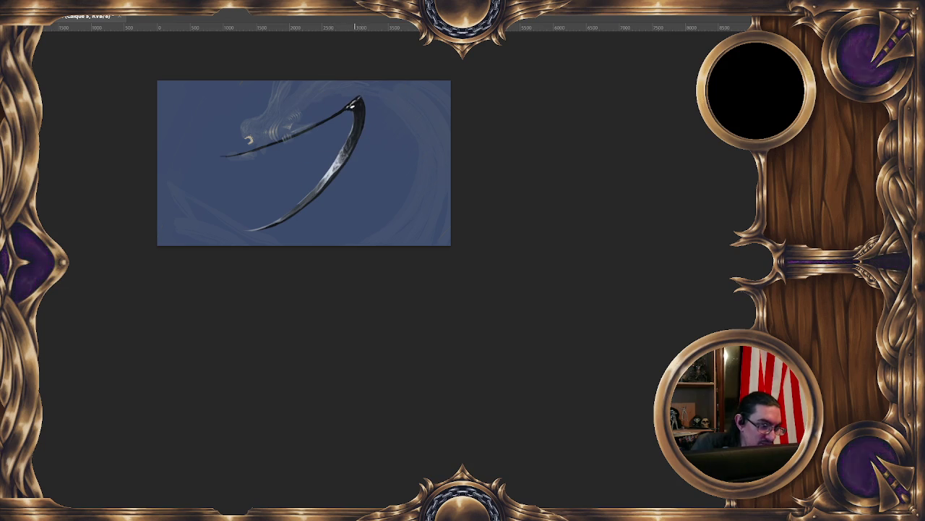
{"action": "left_click", "coordinate": [347, 150], "text": "ctrl"}
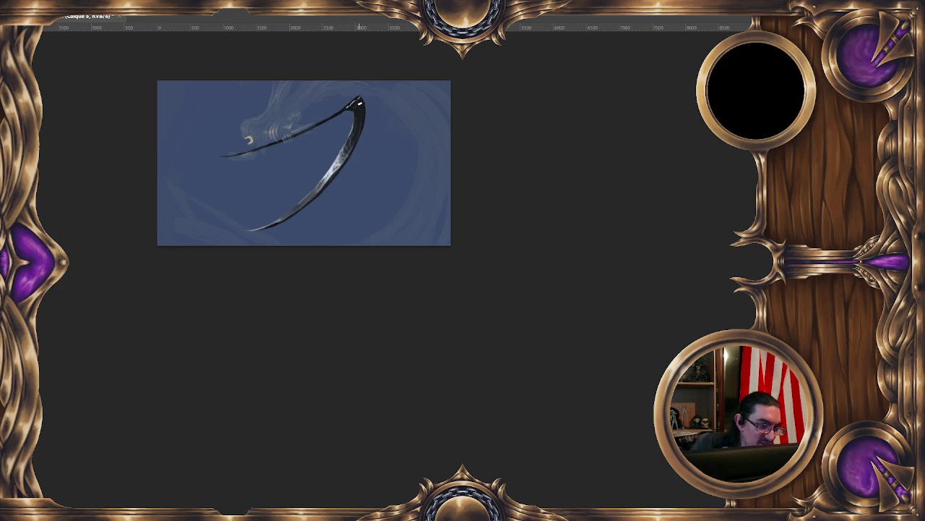
{"action": "left_click", "coordinate": [357, 105], "text": "ctrl"}
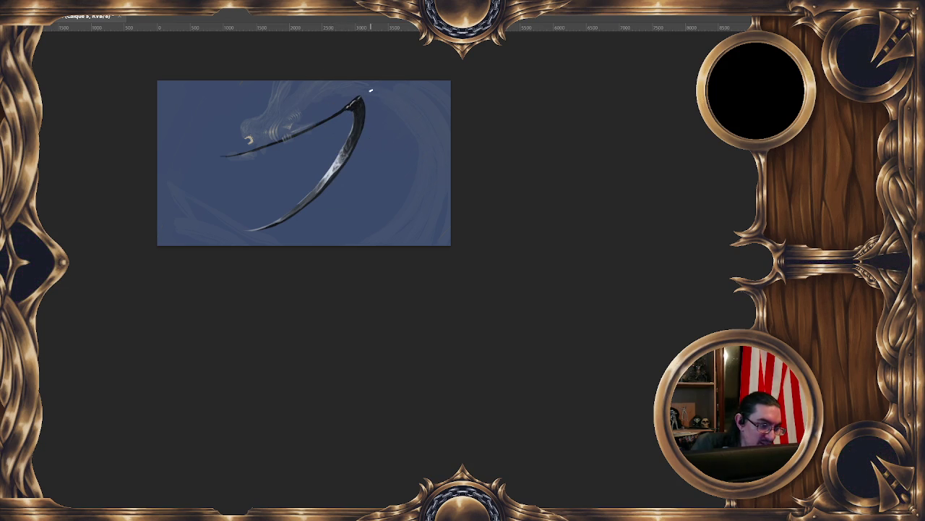
{"action": "left_click", "coordinate": [332, 169], "text": "ctrl"}
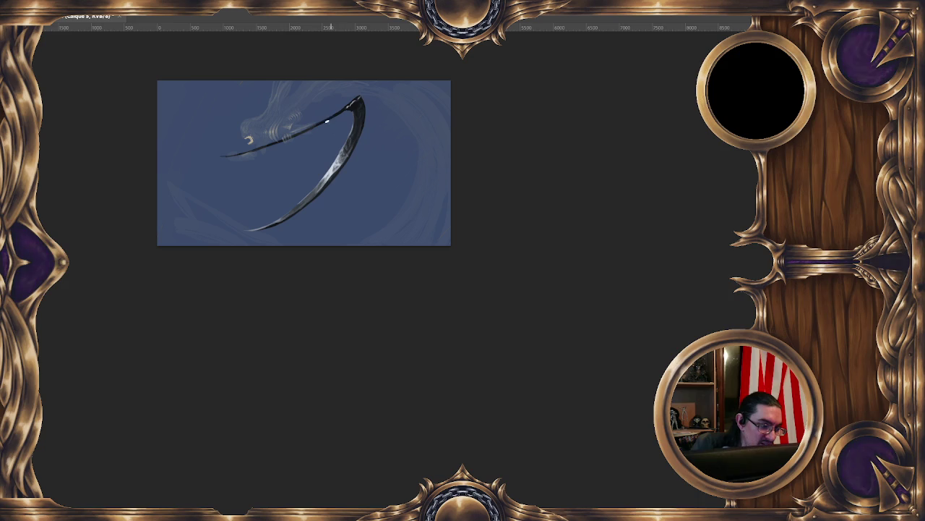
{"action": "left_click_drag", "start_coordinate": [344, 108], "coordinate": [329, 121]}
{"action": "left_click", "coordinate": [350, 105], "text": "ctrl"}
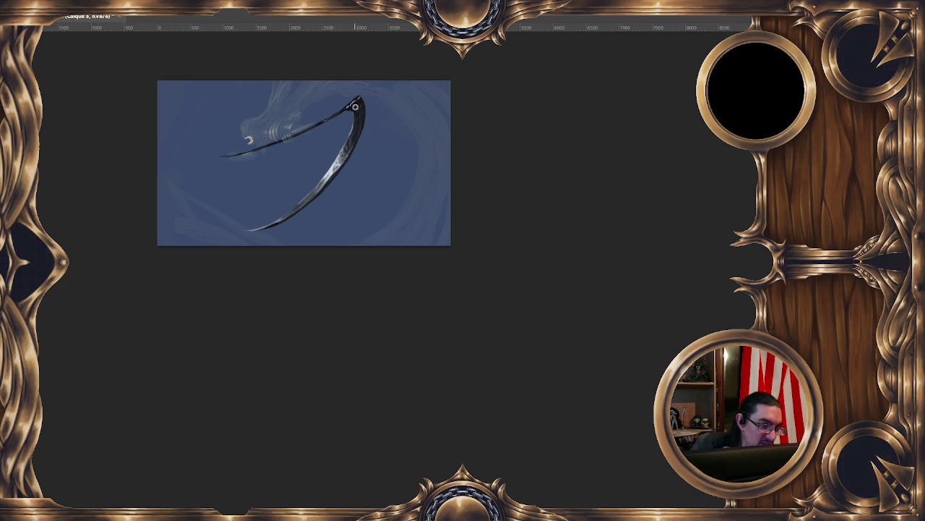
Zoom in on the scythe and paint light highlights along the lower and middle blade
{"action": "scroll", "coordinate": [382, 128], "scroll_direction": "up", "scroll_amount": 4}
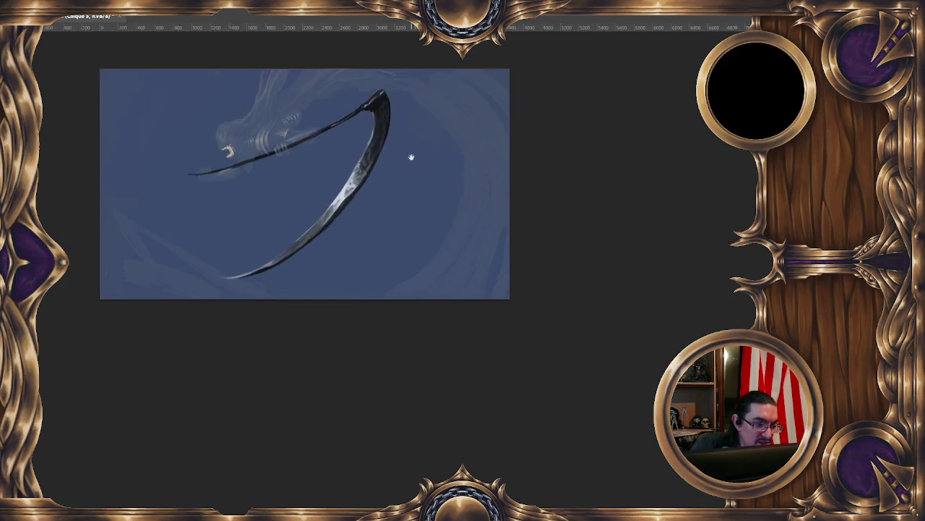
{"action": "scroll", "coordinate": [373, 110], "scroll_direction": "up", "scroll_amount": 2}
{"action": "left_click_drag", "start_coordinate": [371, 176], "coordinate": [368, 246]}
{"action": "scroll", "coordinate": [368, 246], "scroll_direction": "up", "scroll_amount": 1}
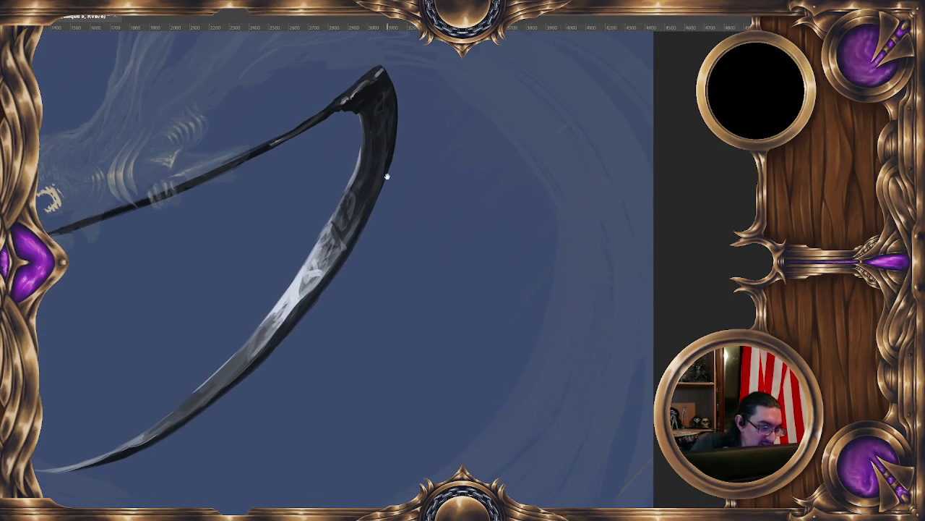
{"action": "left_click_drag", "start_coordinate": [277, 325], "coordinate": [311, 291]}
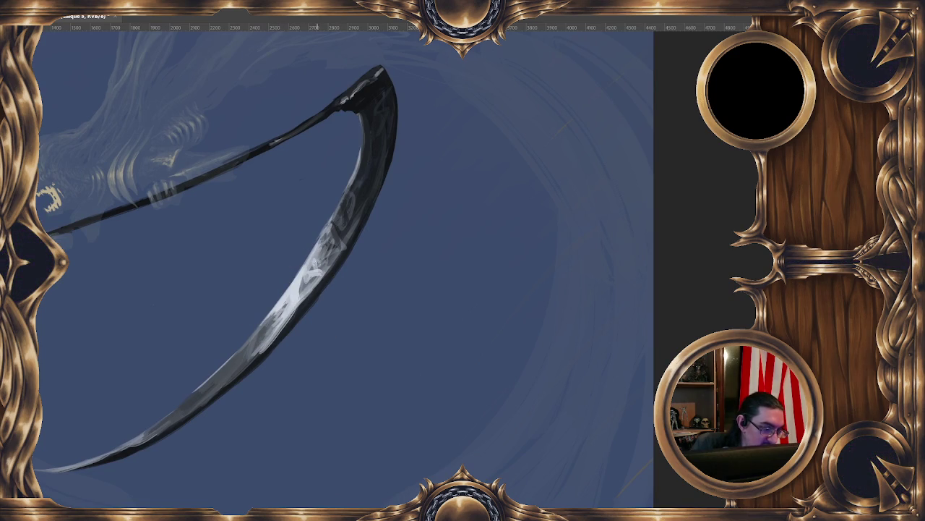
{"action": "left_click_drag", "start_coordinate": [275, 336], "coordinate": [361, 216]}
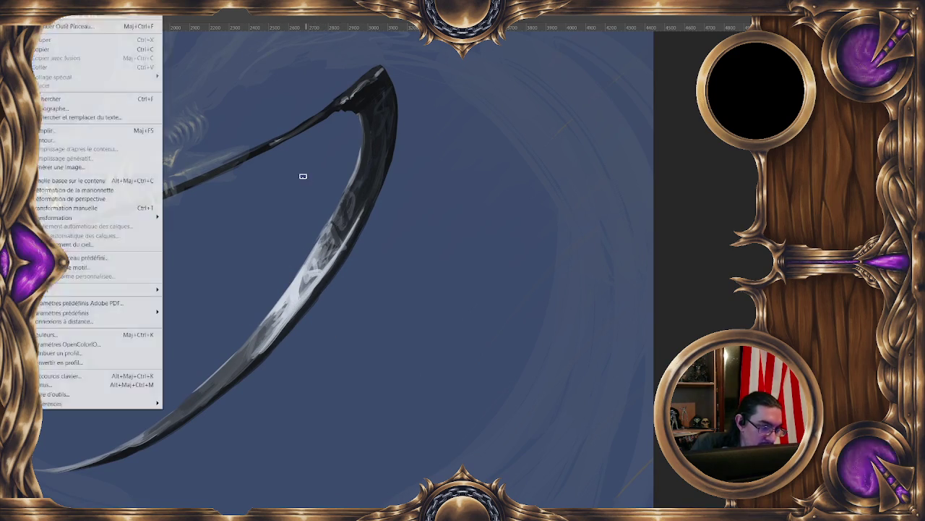
Zoom out and shift the view of the painting upward
{"action": "scroll", "coordinate": [514, 289], "scroll_direction": "down", "scroll_amount": 2}
{"action": "left_click_drag", "start_coordinate": [514, 289], "coordinate": [495, 226]}
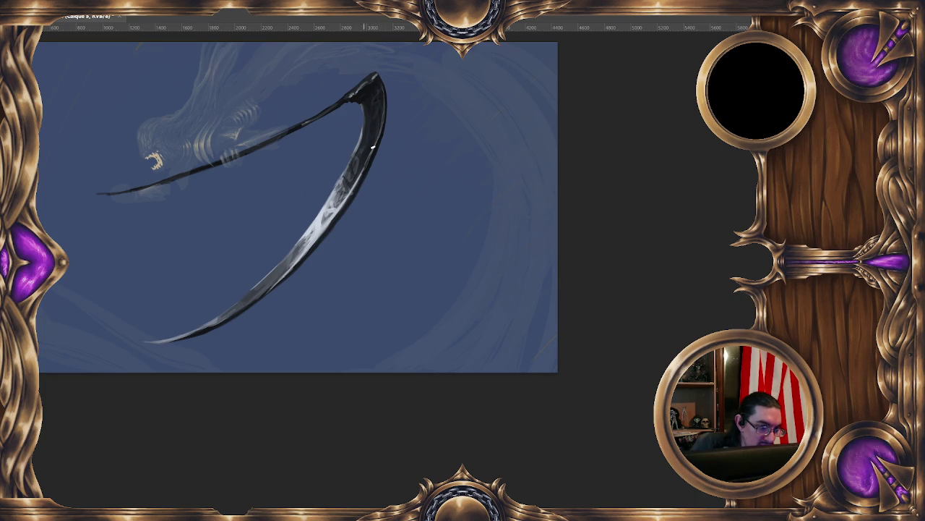
Zoom along the lower blade, sample its colours, and brush bright highlight streaks along the scythe
{"action": "left_click_drag", "start_coordinate": [289, 331], "coordinate": [334, 182]}
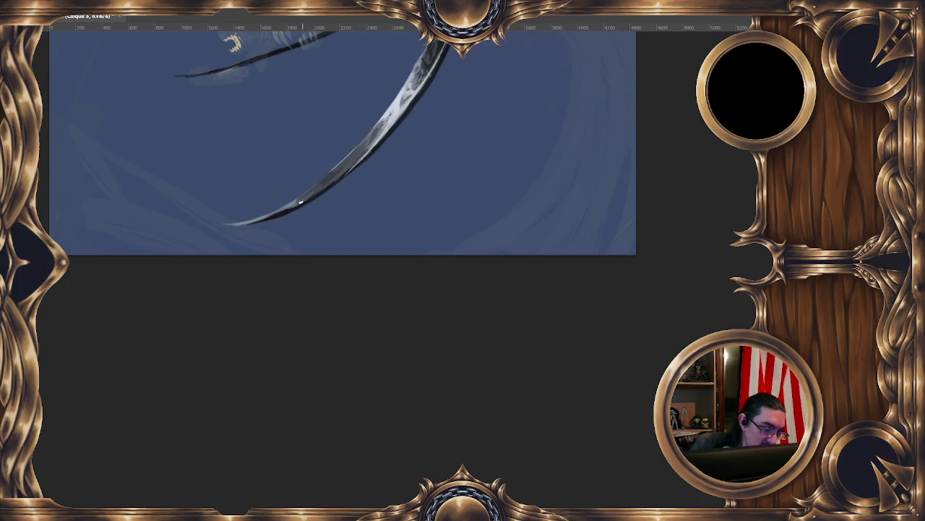
{"action": "left_click", "coordinate": [331, 186], "text": "ctrl"}
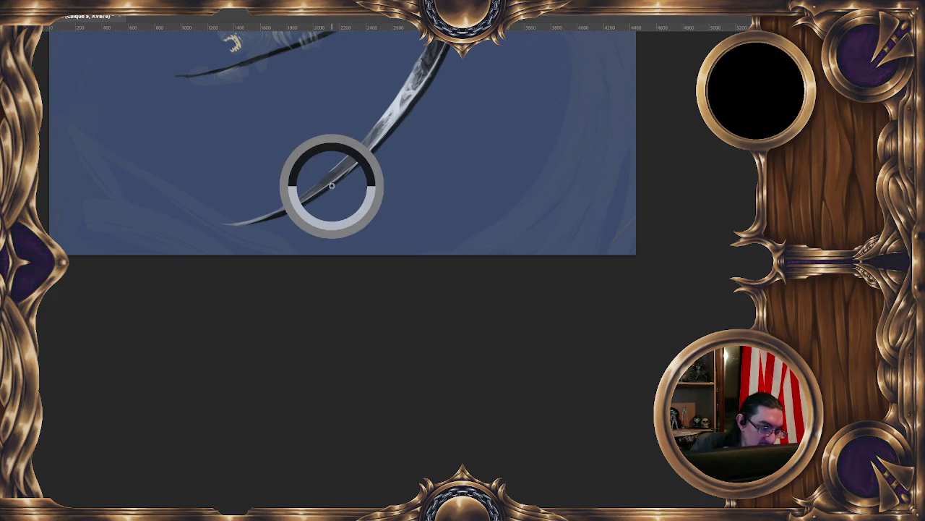
{"action": "left_click_drag", "start_coordinate": [229, 224], "coordinate": [310, 200]}
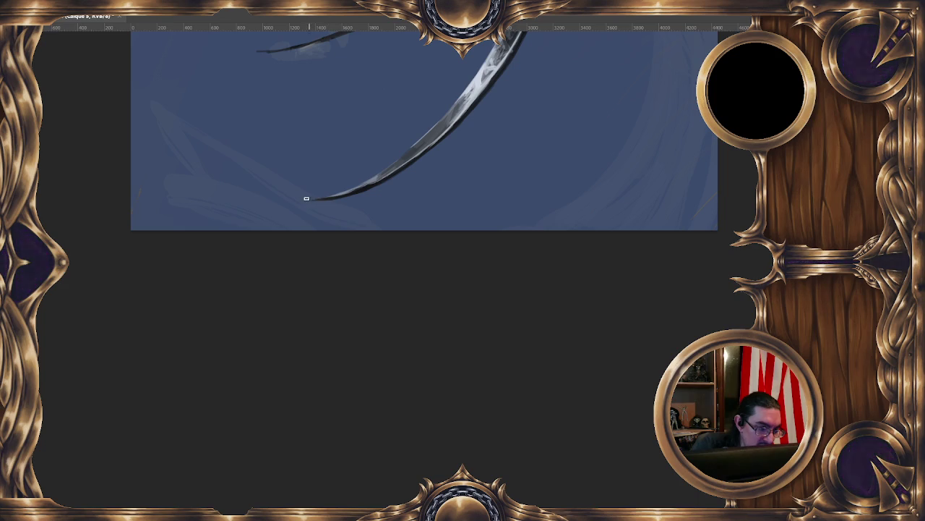
{"action": "left_click", "coordinate": [477, 83], "text": "ctrl"}
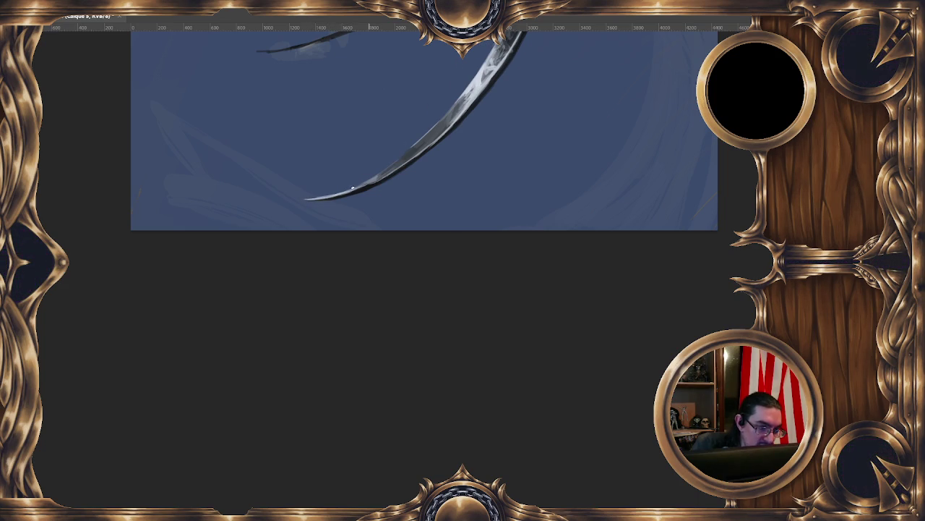
{"action": "left_click_drag", "start_coordinate": [360, 185], "coordinate": [396, 208]}
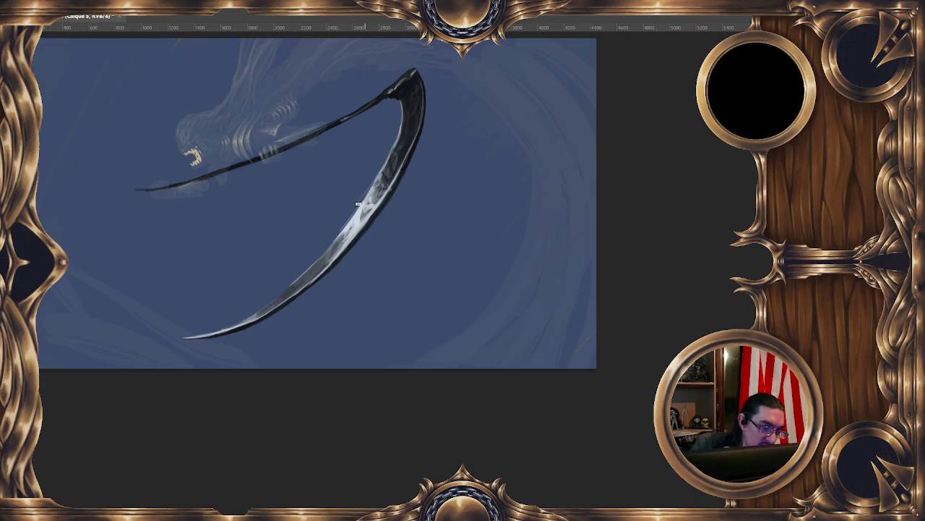
{"action": "left_click_drag", "start_coordinate": [365, 201], "coordinate": [401, 125]}
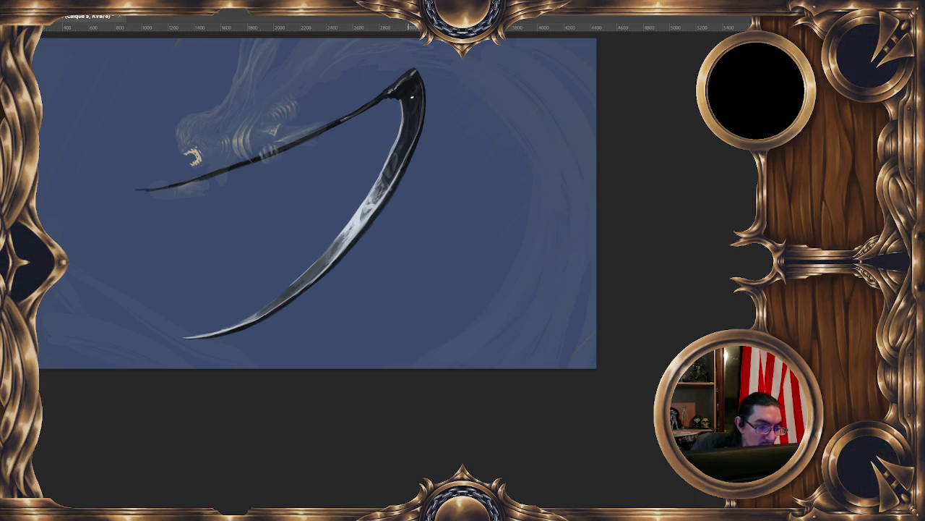
{"action": "scroll", "coordinate": [498, 103], "scroll_direction": "down", "scroll_amount": 1}
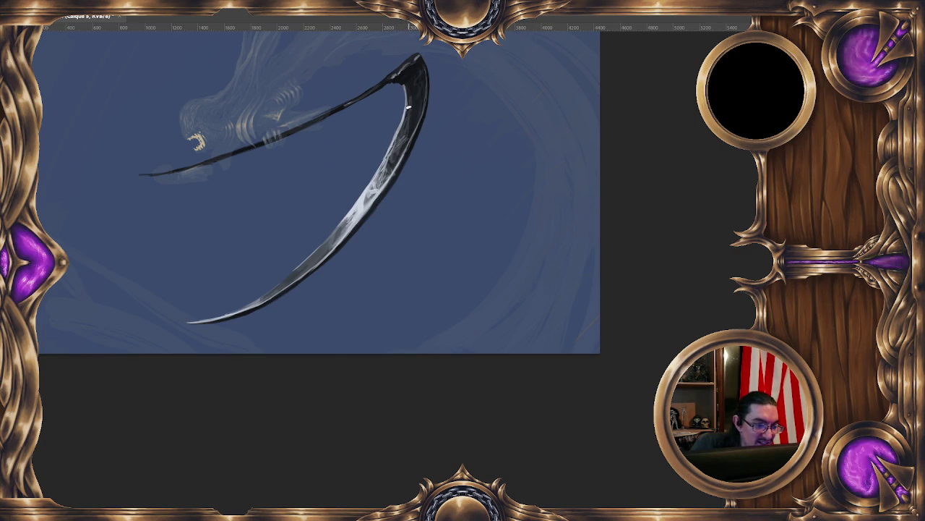
Sample colours at the scythe tip and along the blade's lower curve
{"action": "left_click", "coordinate": [408, 85], "text": "ctrl"}
{"action": "left_click", "coordinate": [407, 99], "text": "ctrl"}
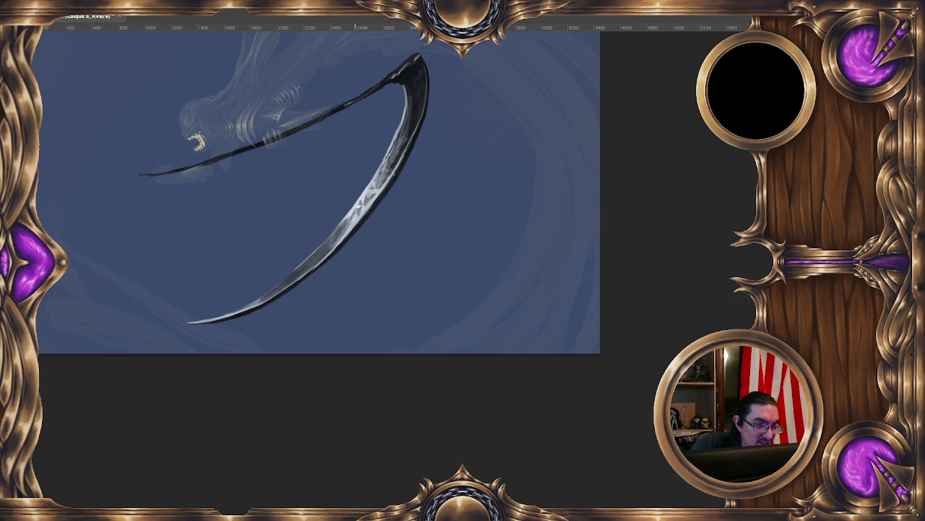
{"action": "left_click", "coordinate": [352, 211], "text": "ctrl"}
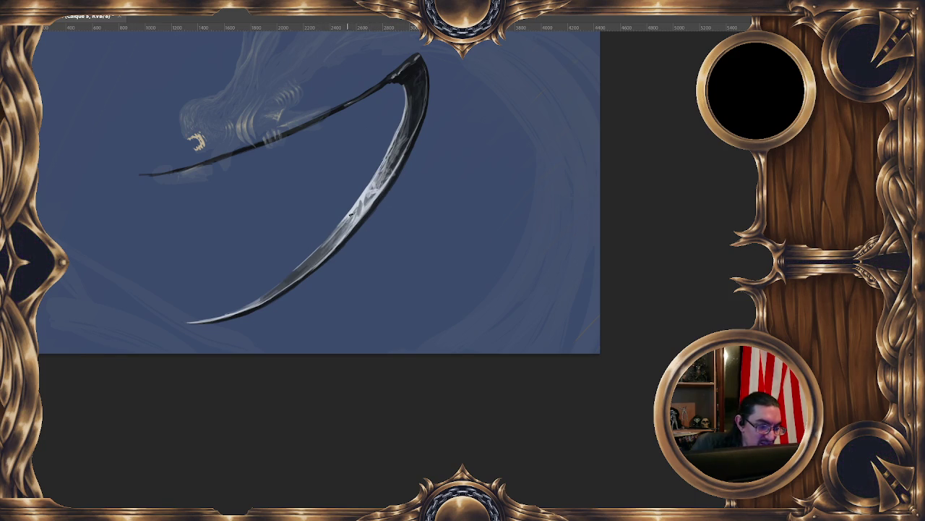
{"action": "left_click_drag", "start_coordinate": [299, 262], "coordinate": [373, 174]}
{"action": "left_click", "coordinate": [323, 223], "text": "ctrl"}
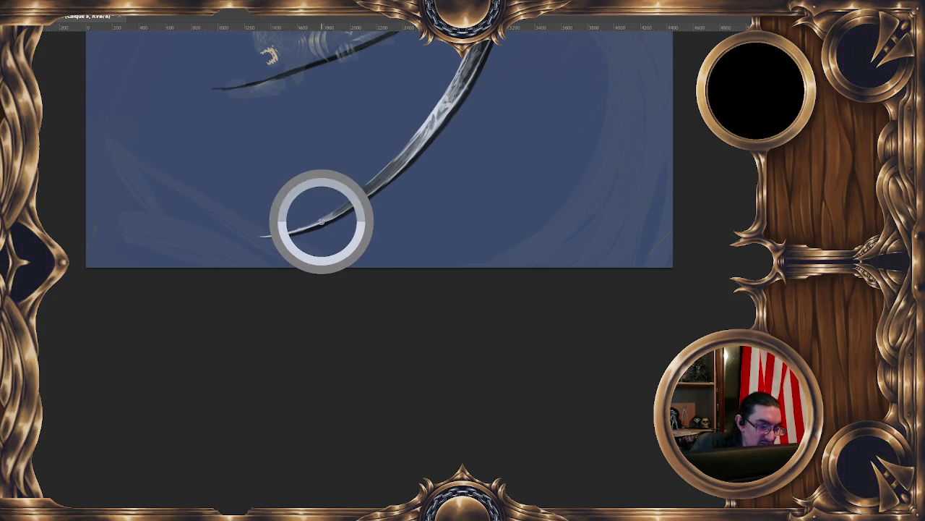
{"action": "left_click", "coordinate": [296, 233], "text": "ctrl"}
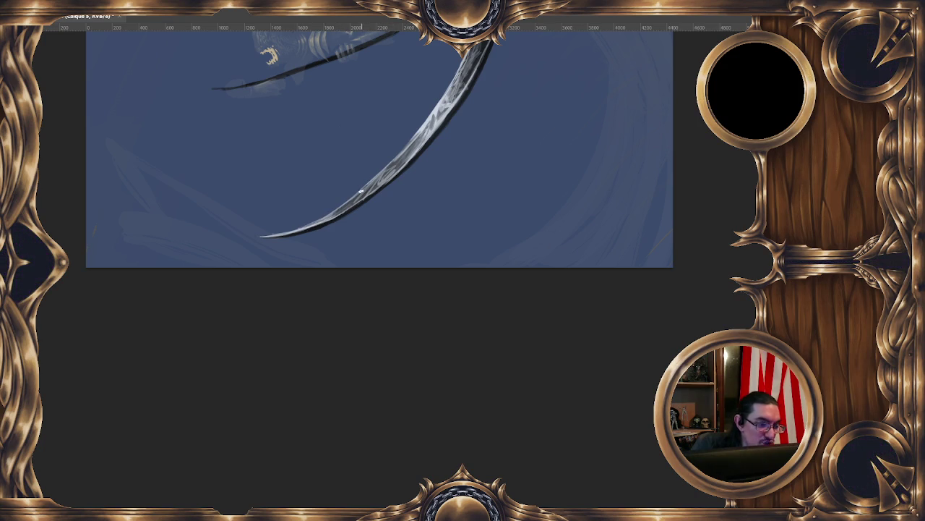
{"action": "left_click_drag", "start_coordinate": [386, 167], "coordinate": [352, 187]}
{"action": "left_click", "coordinate": [360, 184], "text": "ctrl"}
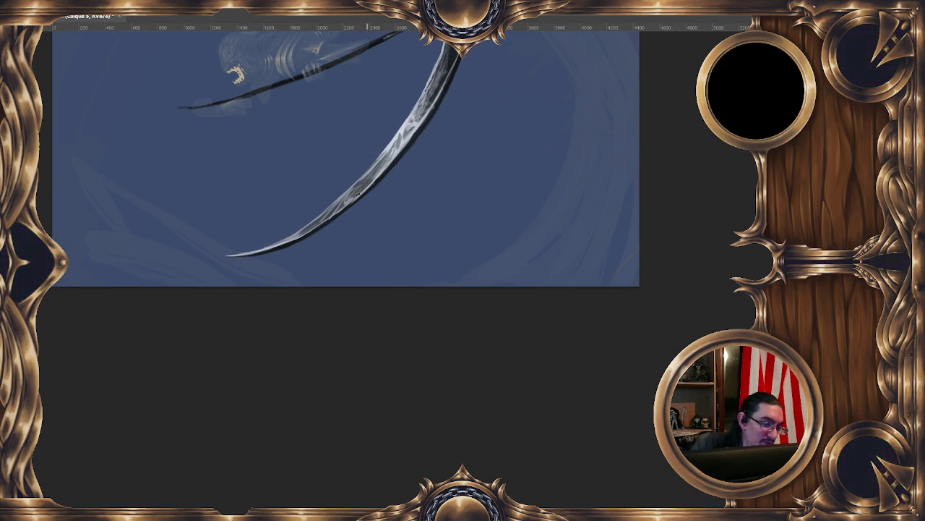
{"action": "left_click", "coordinate": [373, 179], "text": "ctrl"}
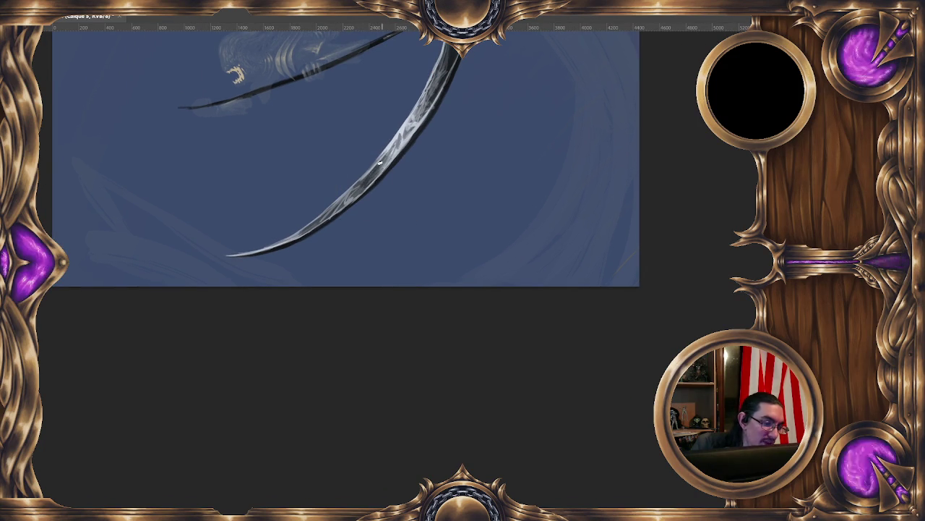
{"action": "left_click", "coordinate": [383, 163], "text": "ctrl"}
{"action": "left_click", "coordinate": [368, 182], "text": "ctrl"}
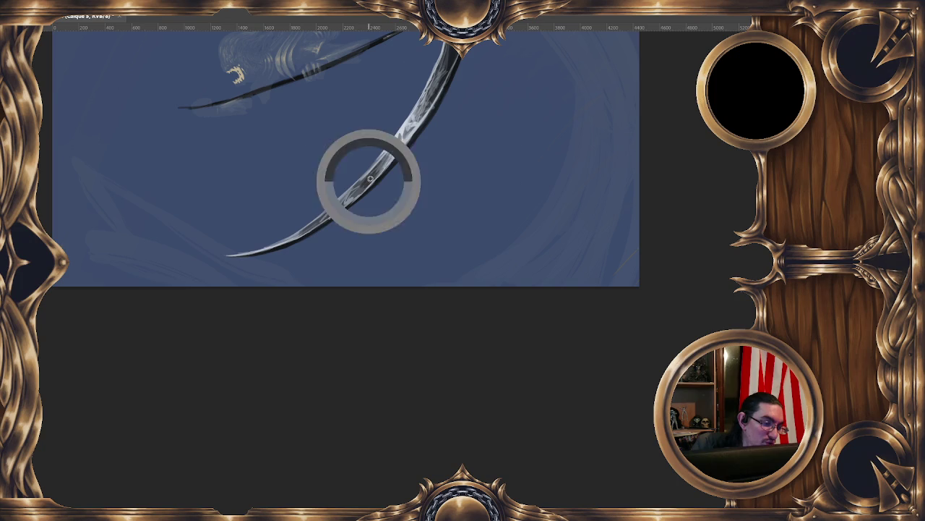
{"action": "left_click", "coordinate": [372, 175], "text": "ctrl"}
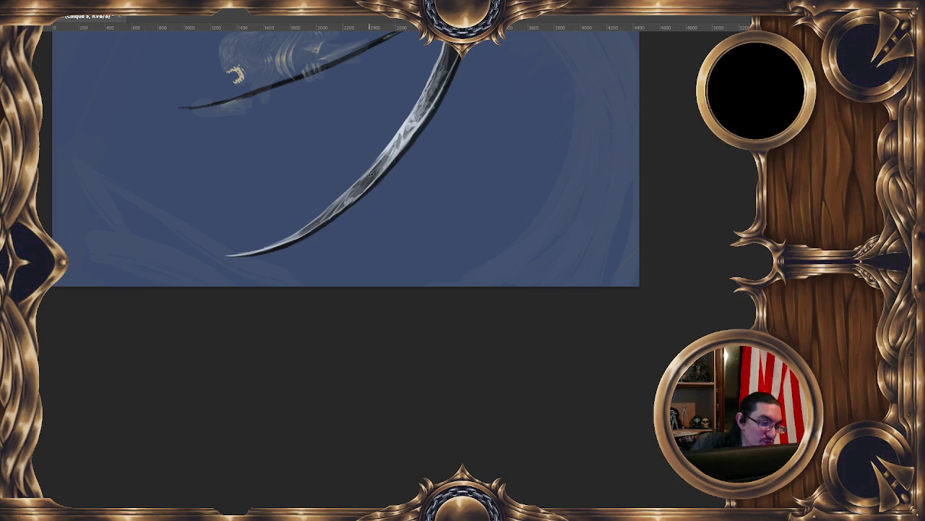
{"action": "left_click", "coordinate": [391, 148], "text": "ctrl"}
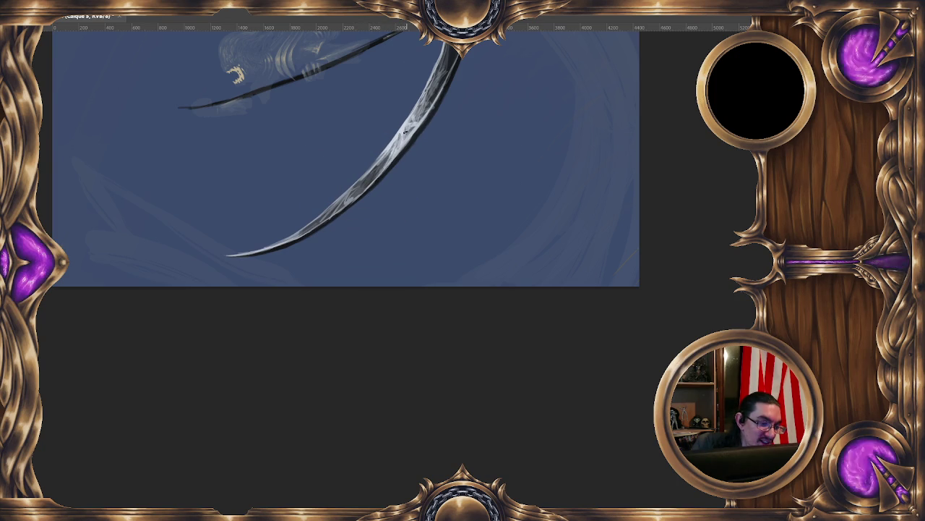
Sample the dark tip colours and reshape the inner edge of the scythe tip
{"action": "left_click_drag", "start_coordinate": [435, 69], "coordinate": [422, 112]}
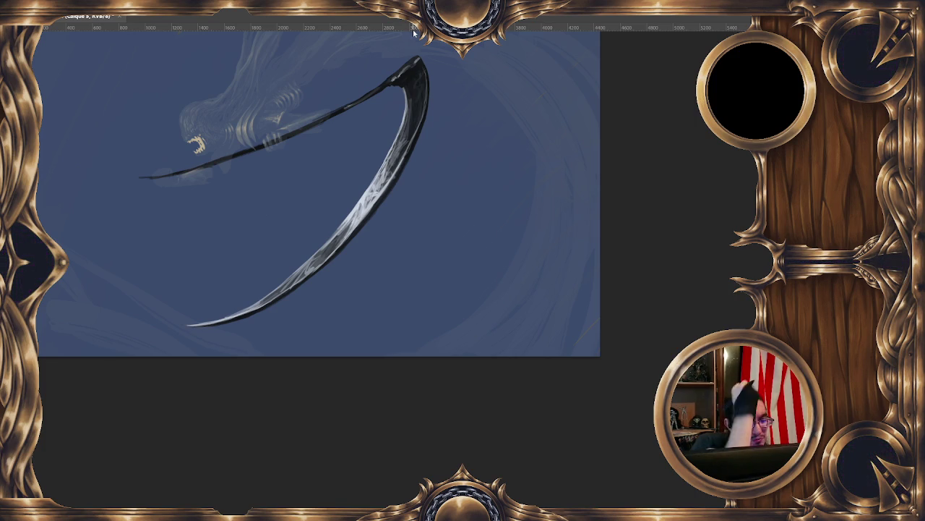
{"action": "left_click", "coordinate": [406, 136], "text": "alt"}
{"action": "right_click", "coordinate": [416, 92], "text": "alt"}
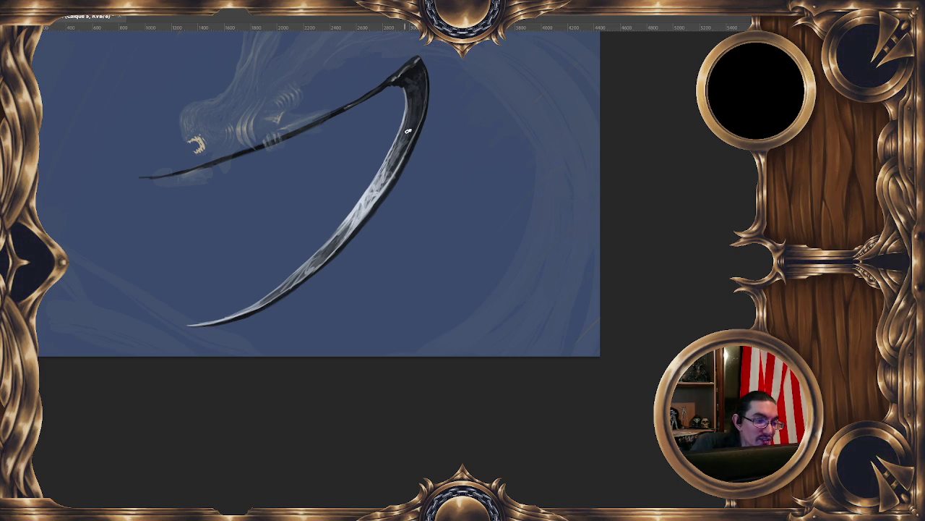
{"action": "left_click", "coordinate": [413, 75], "text": "ctrl"}
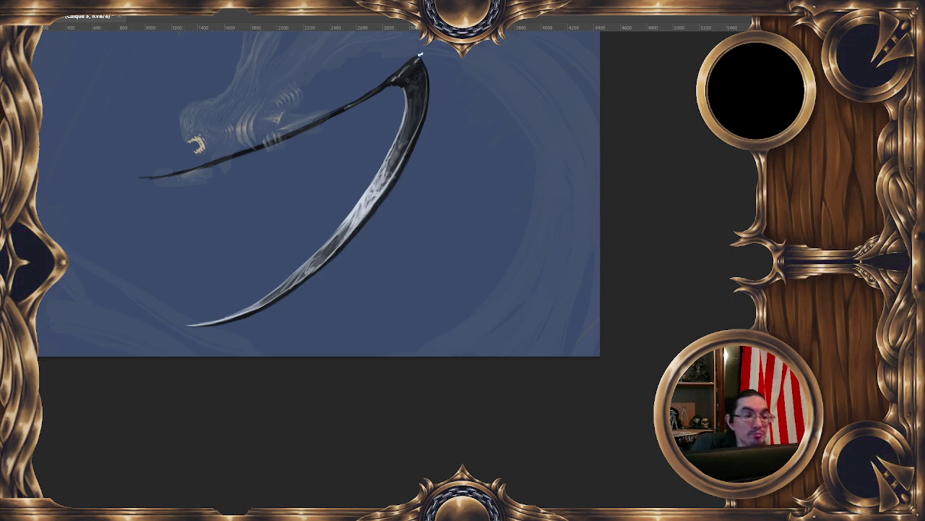
{"action": "left_click", "coordinate": [423, 65], "text": "ctrl"}
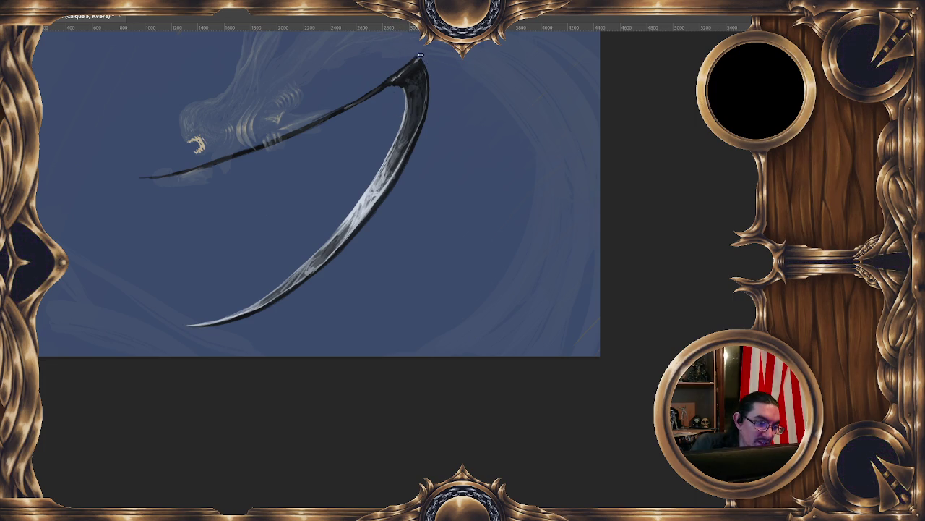
{"action": "left_click", "coordinate": [421, 62], "text": "ctrl"}
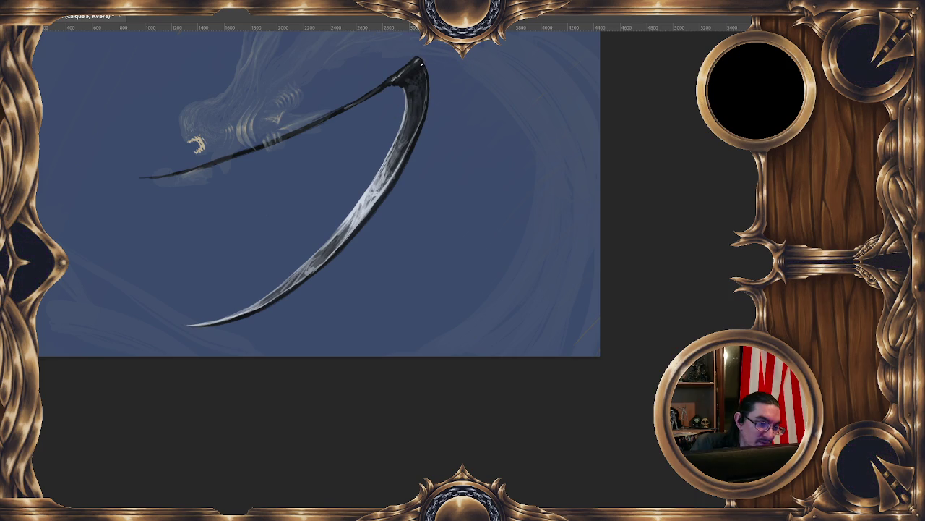
{"action": "left_click_drag", "start_coordinate": [419, 65], "coordinate": [399, 82]}
{"action": "left_click", "coordinate": [397, 85]}
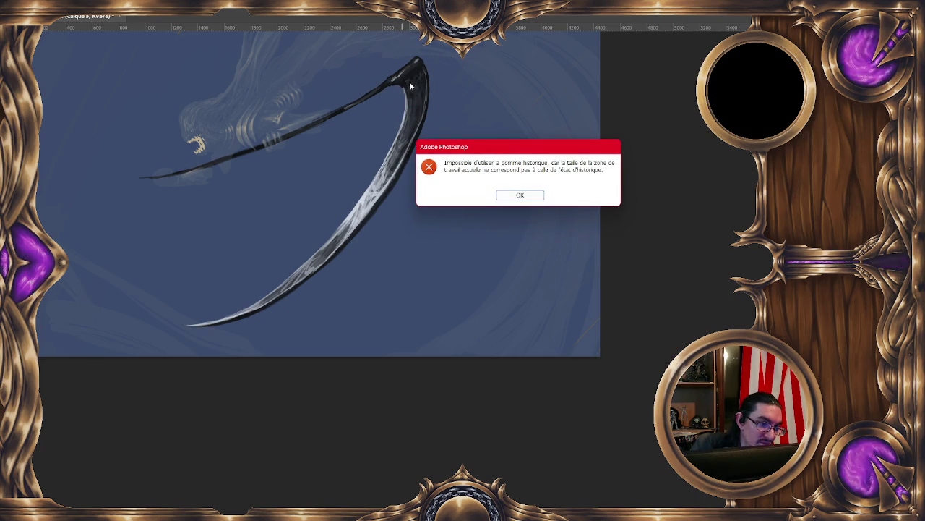
Dismiss the history brush error, then paint dark strokes thickening the scythe tip, shaft and shaft-blade joint
{"action": "key", "text": "Return"}
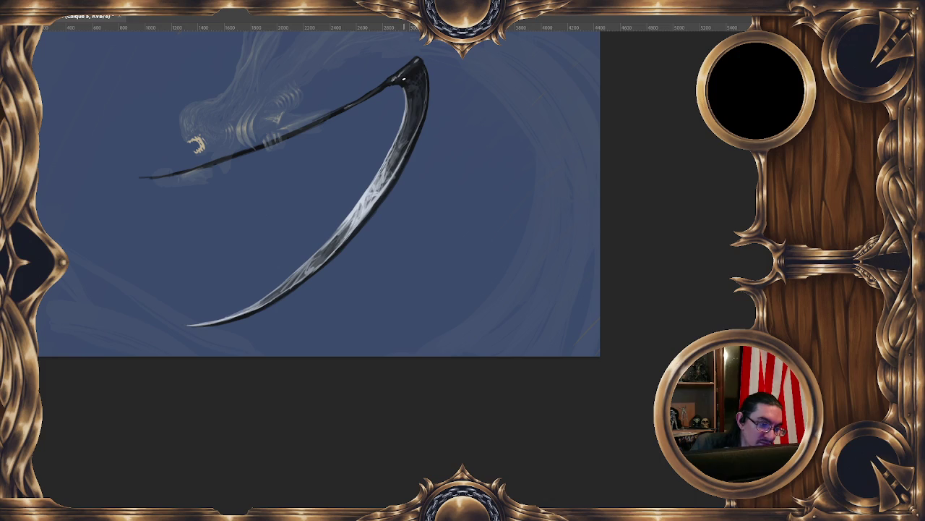
{"action": "left_click_drag", "start_coordinate": [405, 76], "coordinate": [382, 88]}
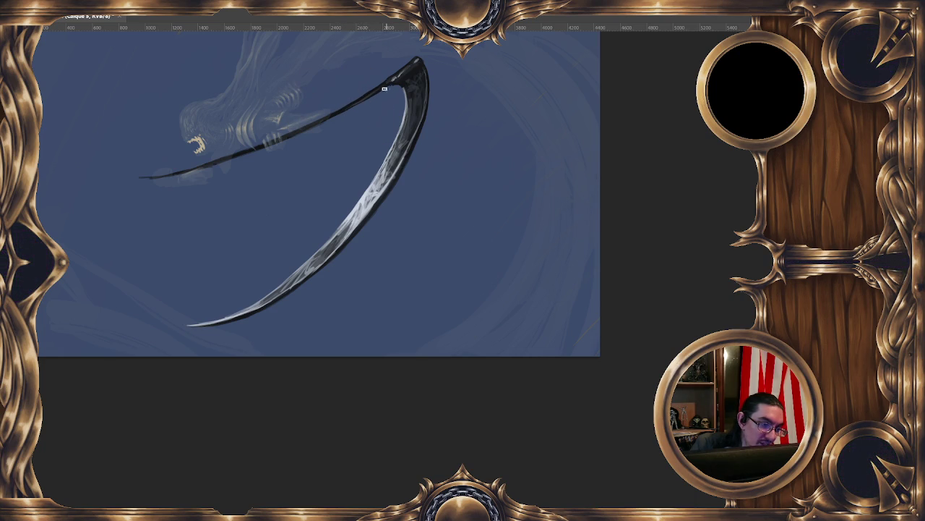
{"action": "left_click_drag", "start_coordinate": [341, 113], "coordinate": [336, 113]}
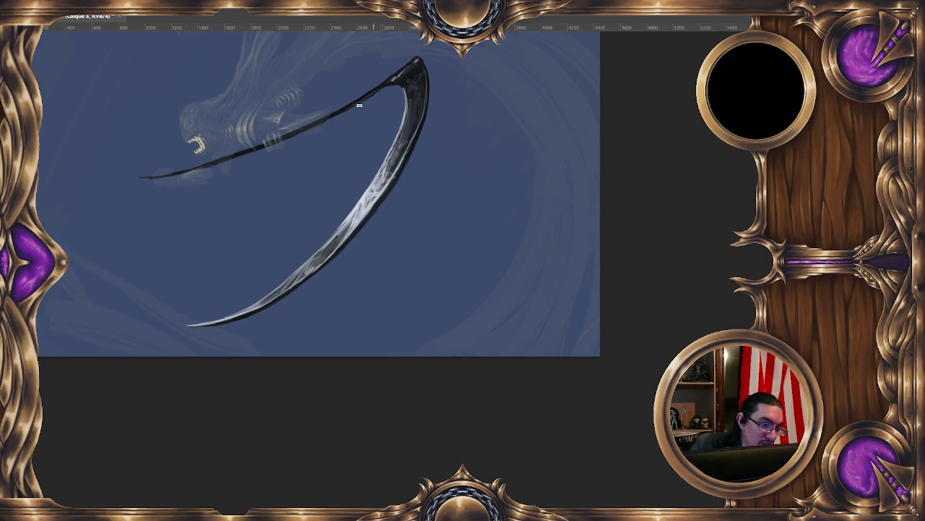
{"action": "left_click_drag", "start_coordinate": [367, 102], "coordinate": [380, 87]}
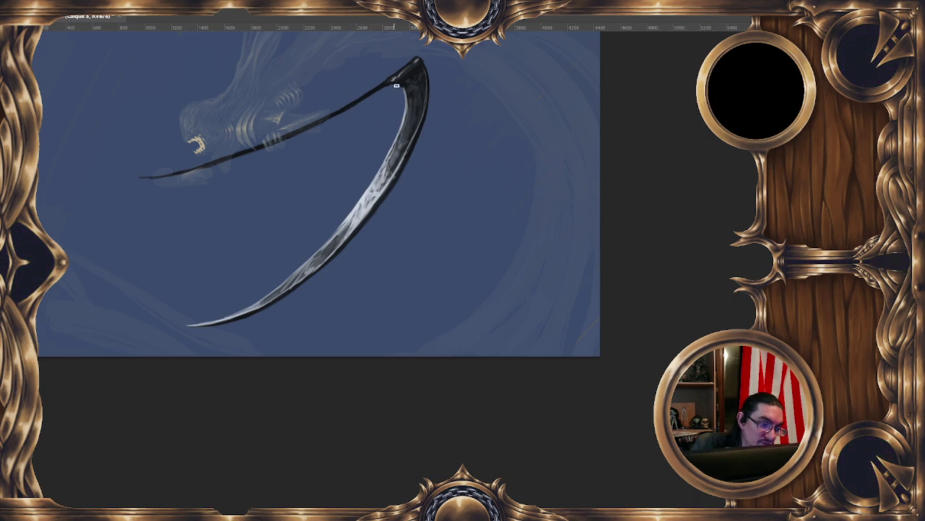
{"action": "left_click_drag", "start_coordinate": [402, 81], "coordinate": [405, 87]}
{"action": "key", "text": "minus"}
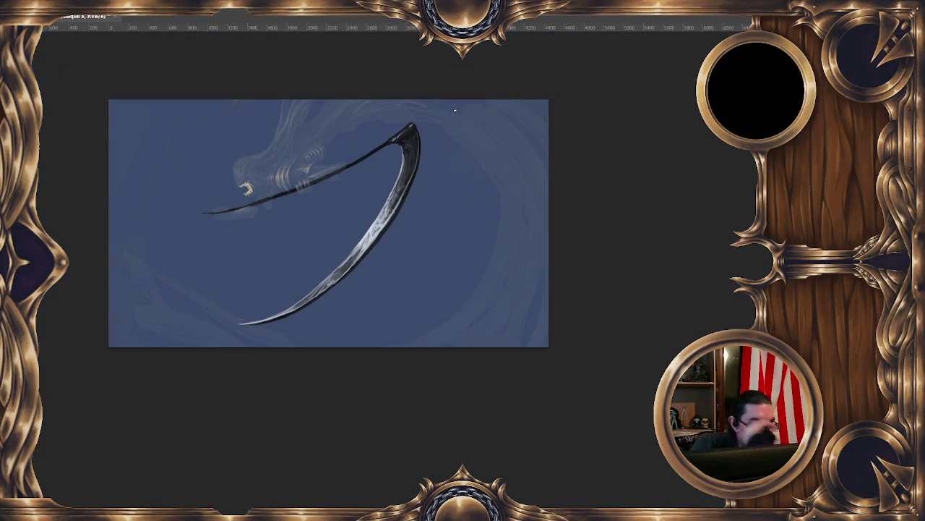
Mirror the view horizontally and pan around the painting to check the scythe composition
{"action": "key", "text": "plus"}
{"action": "left_click_drag", "start_coordinate": [378, 211], "coordinate": [364, 198]}
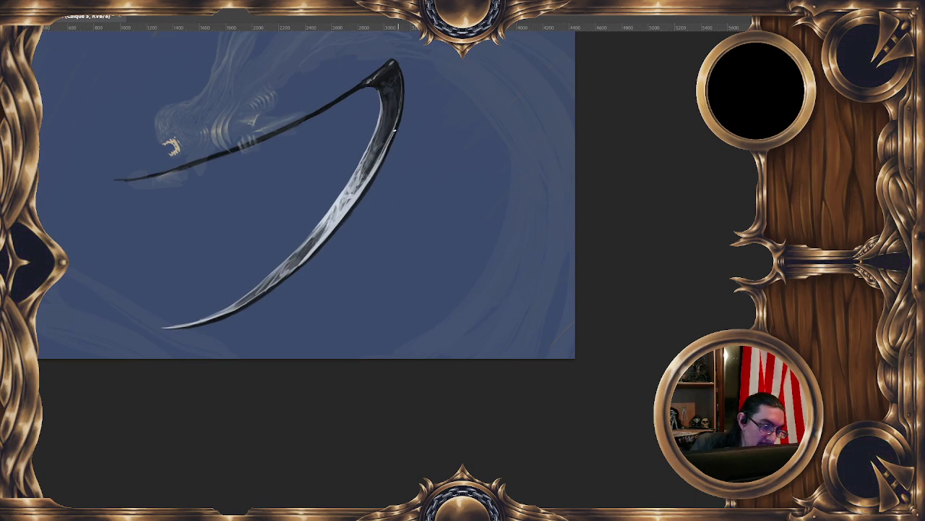
{"action": "key", "text": "minus"}
{"action": "key", "text": "m"}
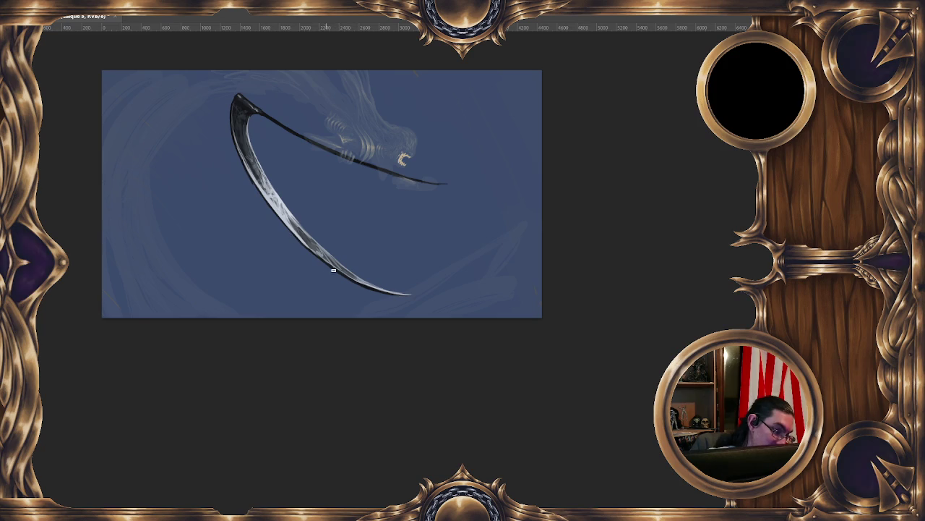
{"action": "left_click_drag", "start_coordinate": [331, 234], "coordinate": [281, 194]}
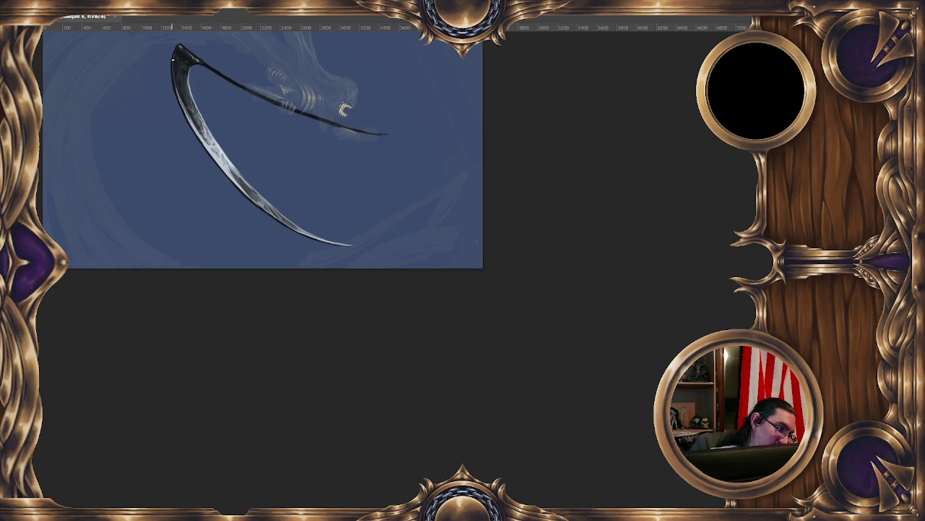
{"action": "left_click_drag", "start_coordinate": [174, 54], "coordinate": [268, 100]}
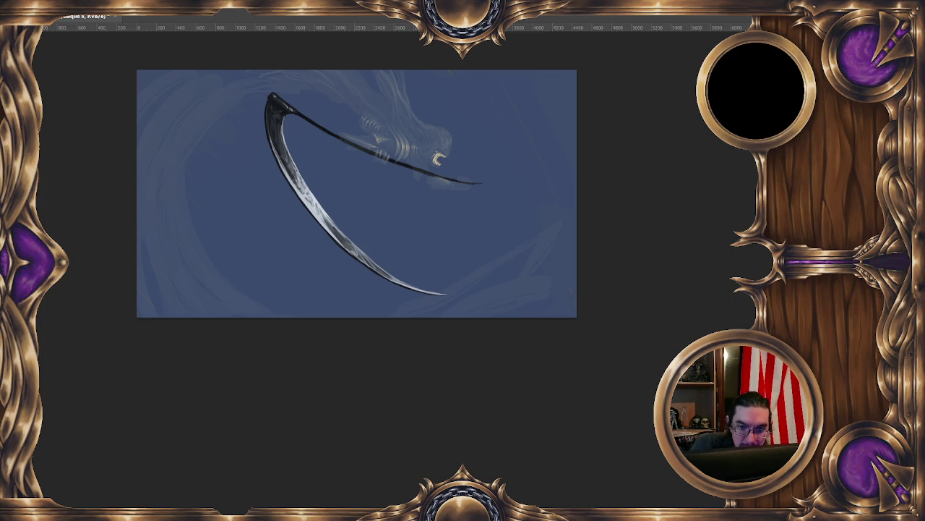
Hide the dark scythe blade rendering and cycle through blend modes on the vortex layer
{"action": "key", "text": "shift+plus"}
{"action": "key", "text": "shift+plus"}
{"action": "key", "text": "shift+plus"}
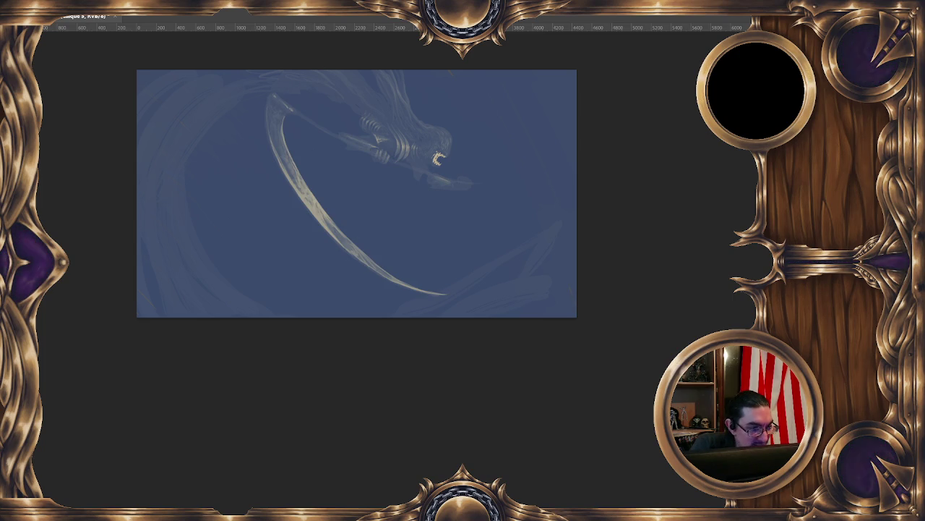
{"action": "left_click_drag", "start_coordinate": [559, 308], "coordinate": [532, 292]}
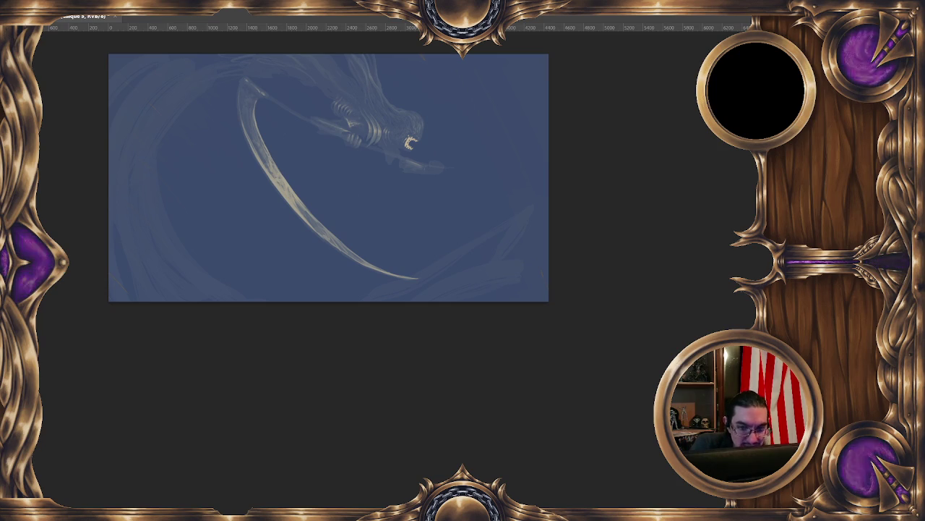
{"action": "key", "text": "shift+plus"}
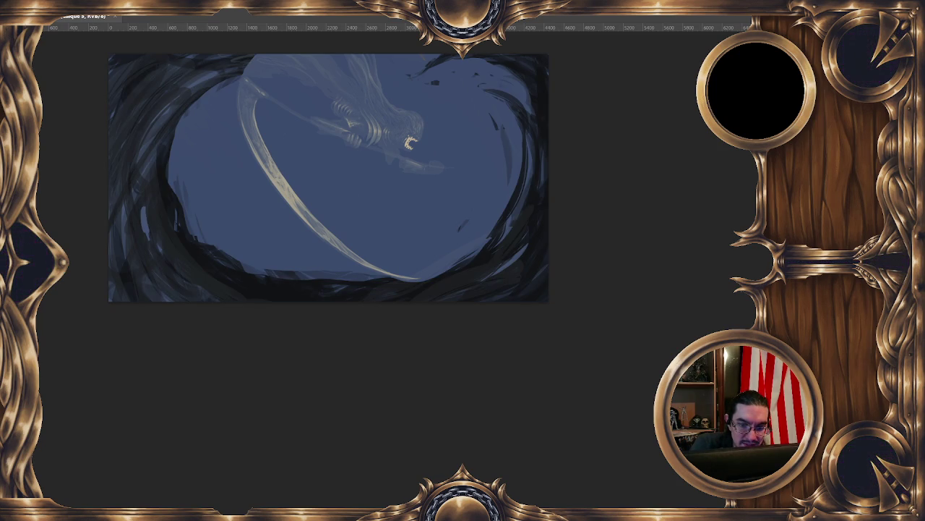
{"action": "key", "text": "shift+plus"}
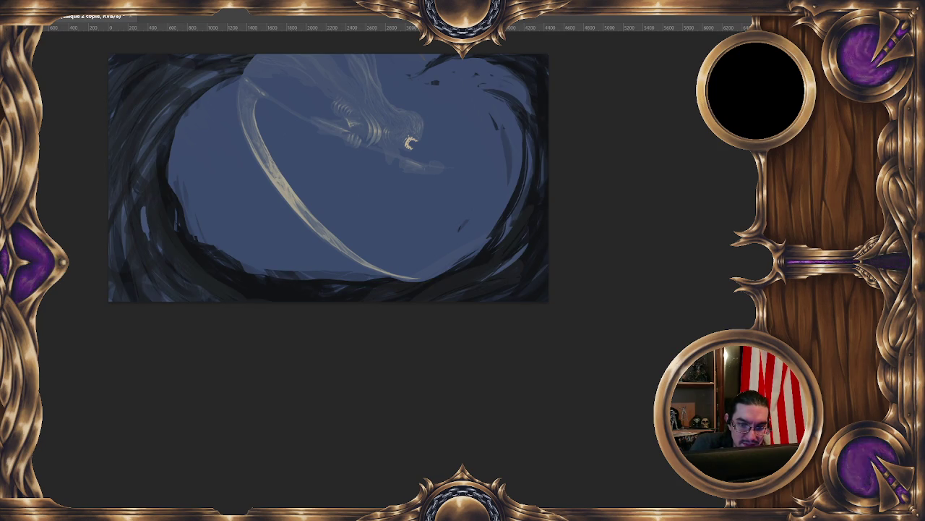
{"action": "key", "text": "shift+plus"}
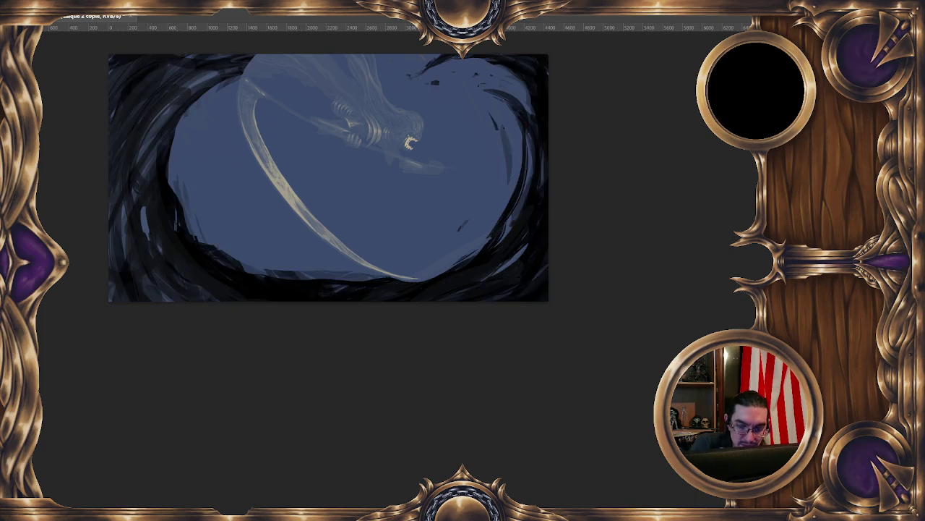
{"action": "key", "text": "shift+plus"}
{"action": "key", "text": "shift+plus"}
{"action": "key", "text": "shift+plus"}
{"action": "key", "text": "shift+plus"}
{"action": "key", "text": "shift+plus"}
{"action": "key", "text": "shift+plus"}
{"action": "key", "text": "shift+plus"}
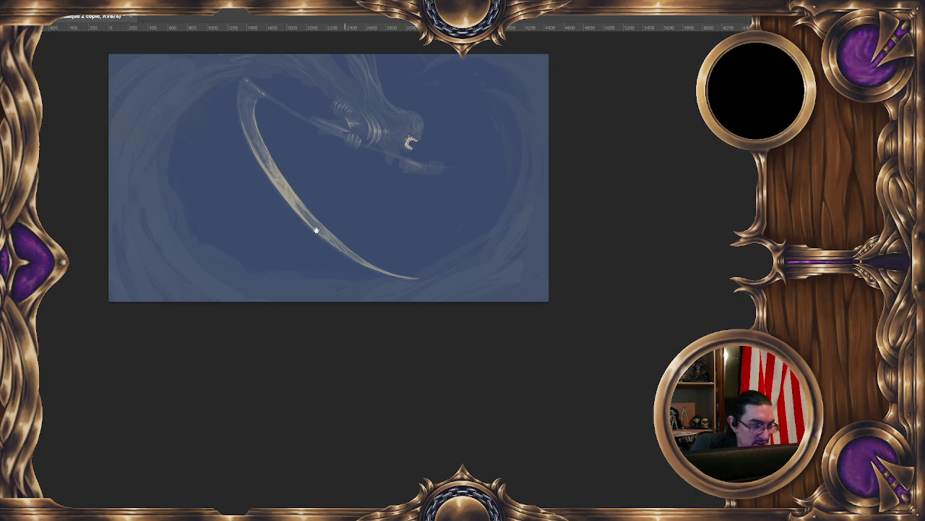
On Calque 2 copie, try and undo pale strokes at the left, then flip the view back
{"action": "key", "text": "ctrl+Tab"}
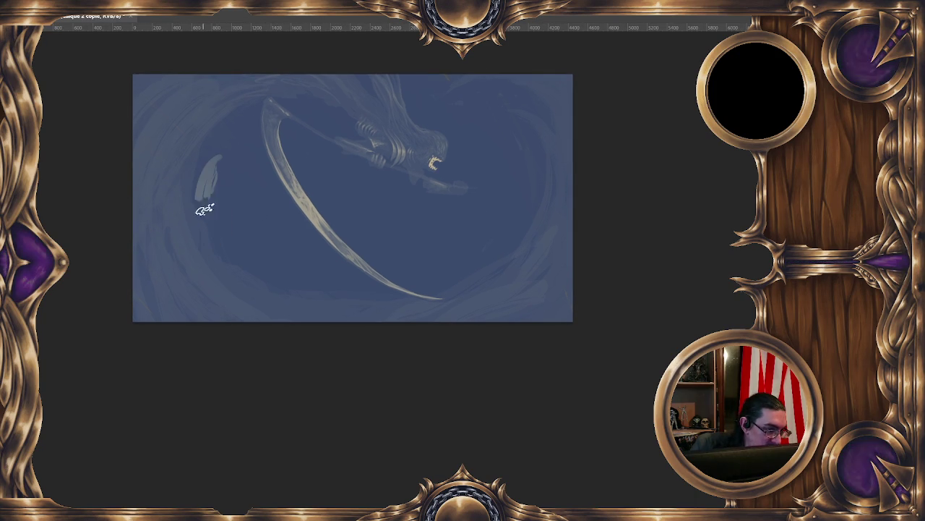
{"action": "left_click_drag", "start_coordinate": [183, 154], "coordinate": [167, 204]}
{"action": "key", "text": "ctrl+z"}
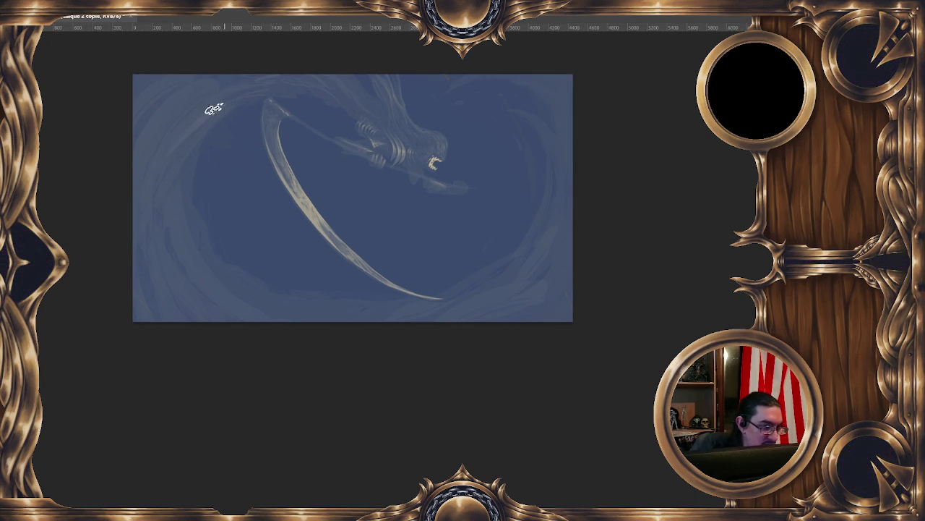
{"action": "scroll", "coordinate": [483, 268], "scroll_direction": "up", "scroll_amount": 2}
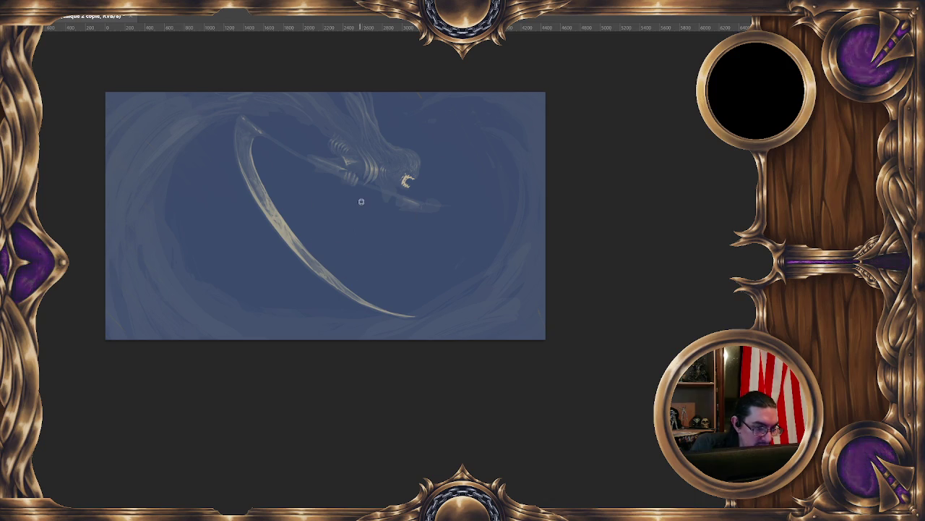
{"action": "left_click_drag", "start_coordinate": [154, 177], "coordinate": [153, 275]}
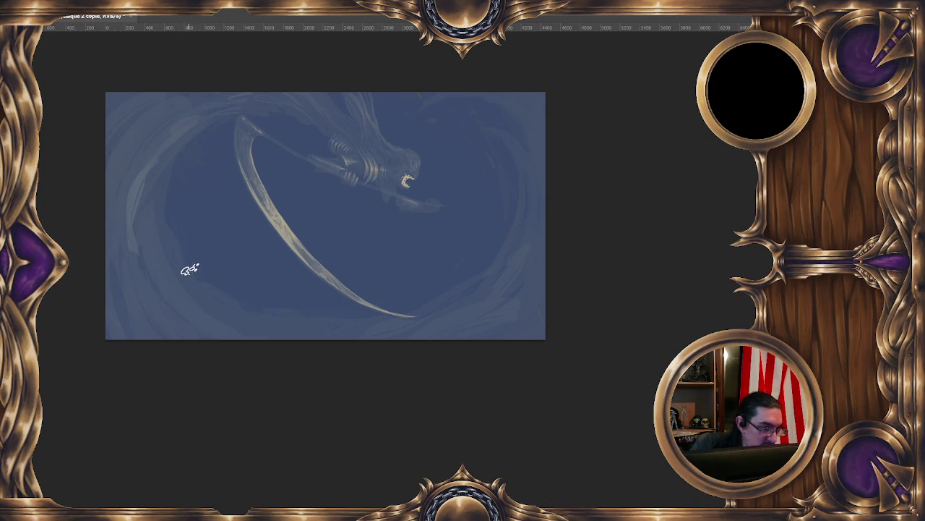
{"action": "key", "text": "ctrl+z"}
{"action": "left_click_drag", "start_coordinate": [190, 180], "coordinate": [180, 253]}
{"action": "key", "text": "ctrl+z"}
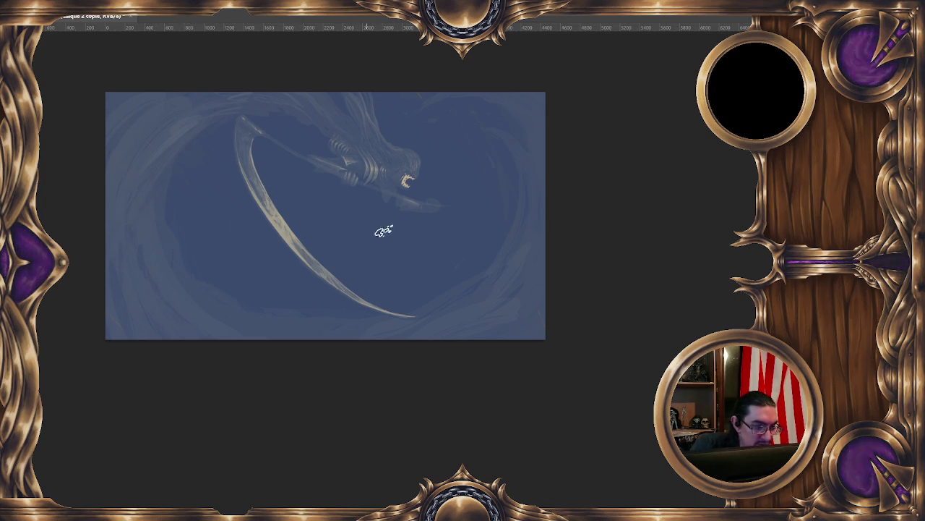
{"action": "key", "text": "h"}
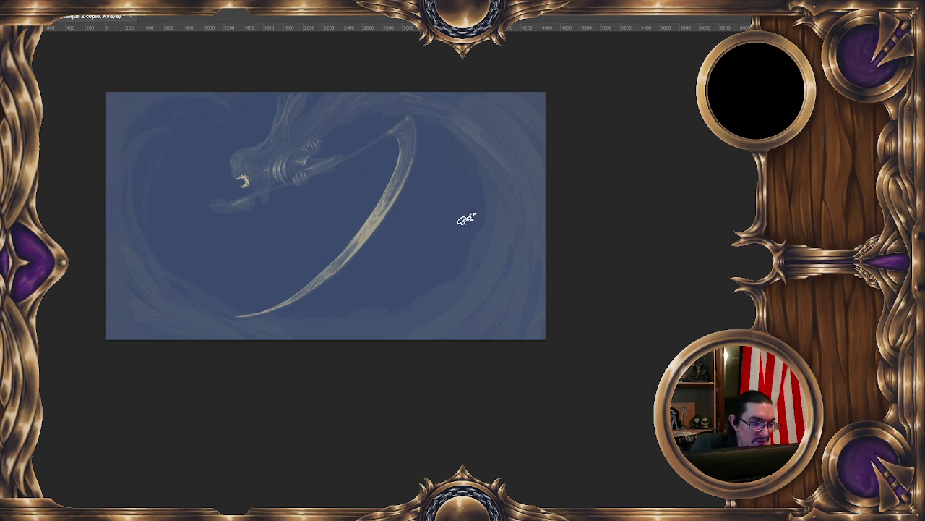
{"action": "scroll", "coordinate": [365, 159], "scroll_direction": "up", "scroll_amount": 1}
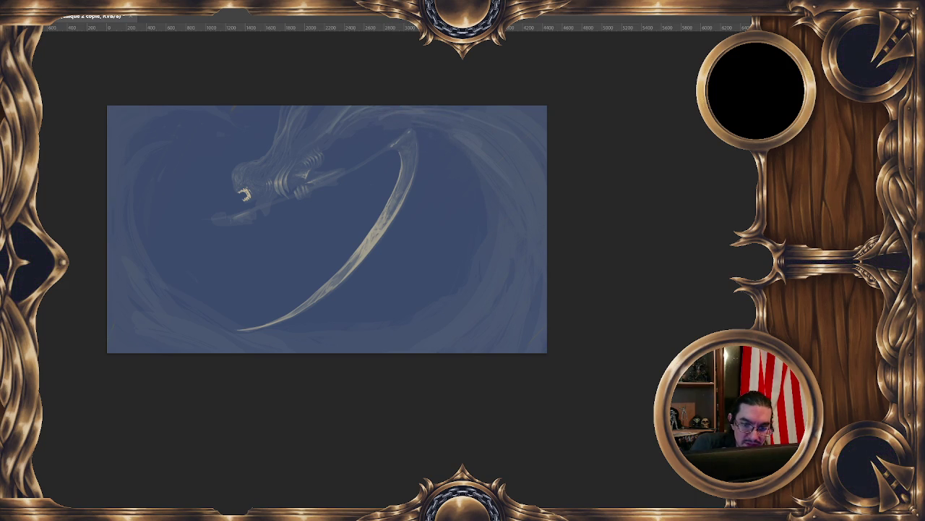
Paint brighter swirls at the top-right and rework vortex texture patches, adding light upper-right strokes
{"action": "key", "text": "ctrl+shift+alt+n"}
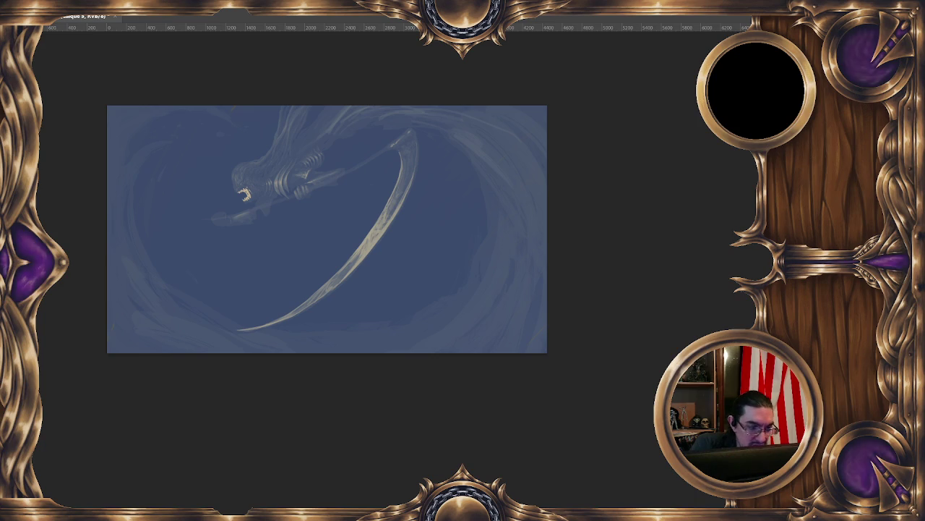
{"action": "left_click_drag", "start_coordinate": [394, 119], "coordinate": [506, 184]}
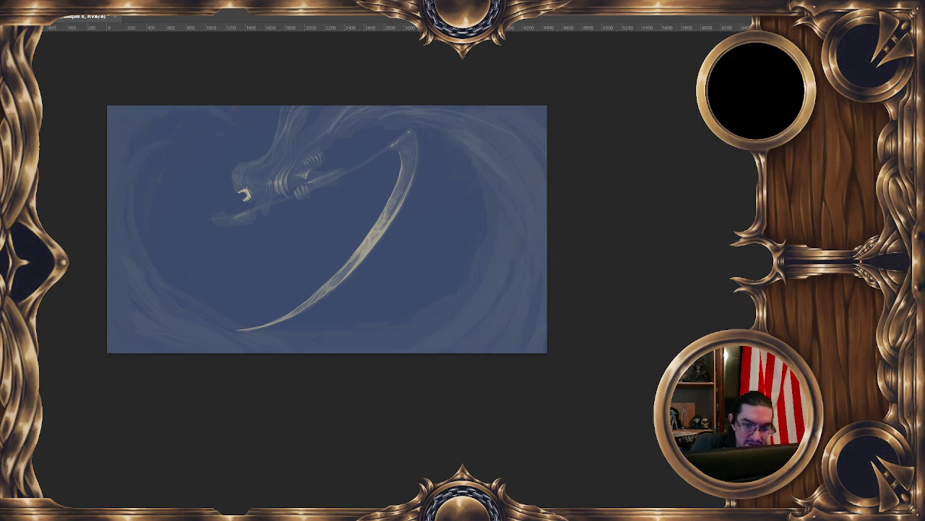
{"action": "mouse_move", "coordinate": [250, 299]}
{"action": "left_mouse_down"}
{"action": "mouse_move", "coordinate": [135, 319]}
{"action": "mouse_move", "coordinate": [205, 317]}
{"action": "mouse_move", "coordinate": [323, 376]}
{"action": "mouse_move", "coordinate": [373, 331]}
{"action": "mouse_move", "coordinate": [496, 369]}
{"action": "mouse_move", "coordinate": [495, 321]}
{"action": "mouse_move", "coordinate": [700, 241]}
{"action": "left_mouse_up"}
{"action": "key", "text": "ctrl+d"}
{"action": "mouse_move", "coordinate": [558, 271]}
{"action": "left_mouse_down"}
{"action": "mouse_move", "coordinate": [492, 269]}
{"action": "mouse_move", "coordinate": [471, 327]}
{"action": "left_mouse_up"}
{"action": "key", "text": "ctrl+d"}
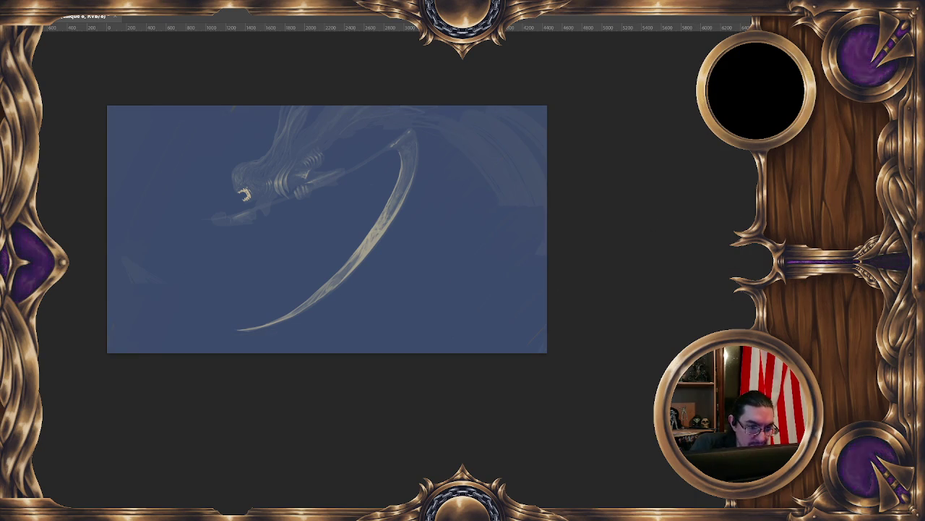
{"action": "mouse_move", "coordinate": [532, 244]}
{"action": "left_mouse_down"}
{"action": "mouse_move", "coordinate": [542, 161]}
{"action": "mouse_move", "coordinate": [273, 278]}
{"action": "mouse_move", "coordinate": [157, 275]}
{"action": "mouse_move", "coordinate": [110, 244]}
{"action": "mouse_move", "coordinate": [190, 270]}
{"action": "mouse_move", "coordinate": [189, 238]}
{"action": "left_mouse_up"}
{"action": "key", "text": "ctrl+d"}
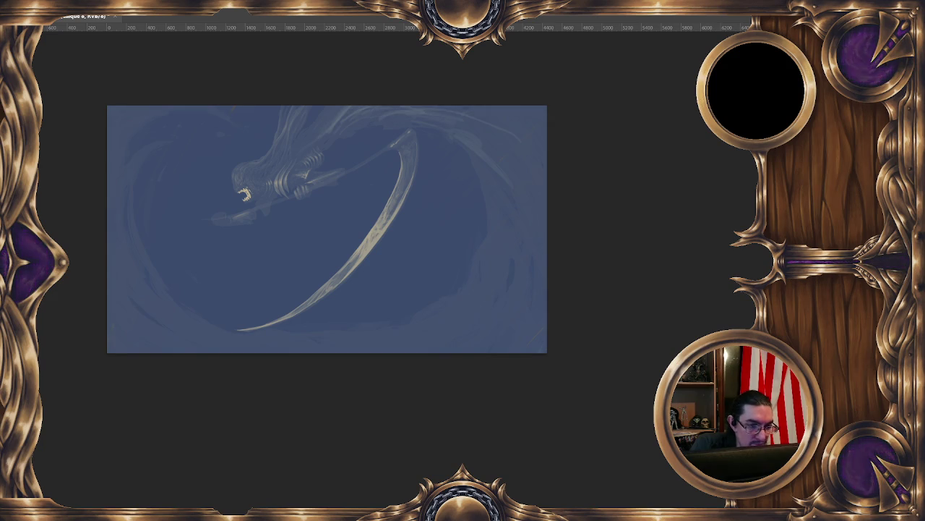
{"action": "key", "text": "ctrl+j"}
{"action": "mouse_move", "coordinate": [498, 181]}
{"action": "left_mouse_down"}
{"action": "mouse_move", "coordinate": [456, 128]}
{"action": "mouse_move", "coordinate": [516, 138]}
{"action": "left_mouse_up"}
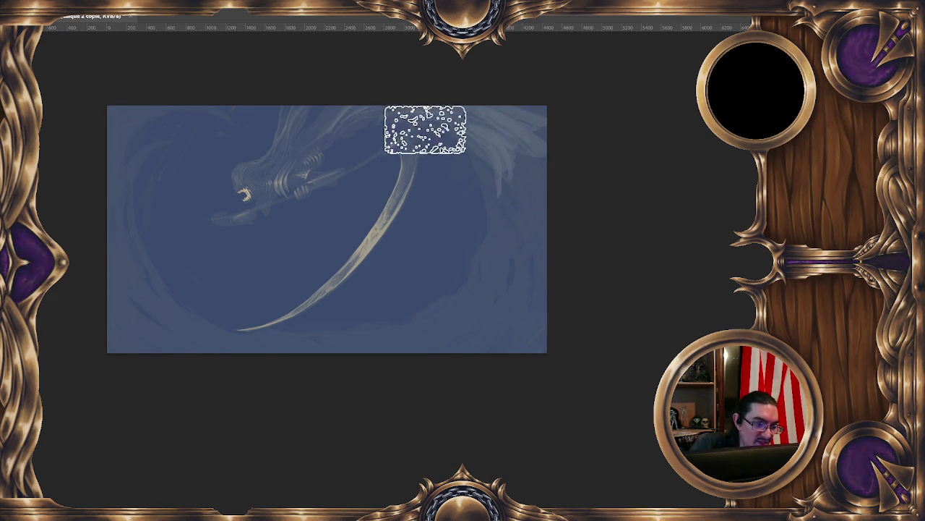
Paint light swirl strokes down the right edge, around the lower-left and upper-left, zoomed out
{"action": "key", "text": "ctrl+shift+alt+n"}
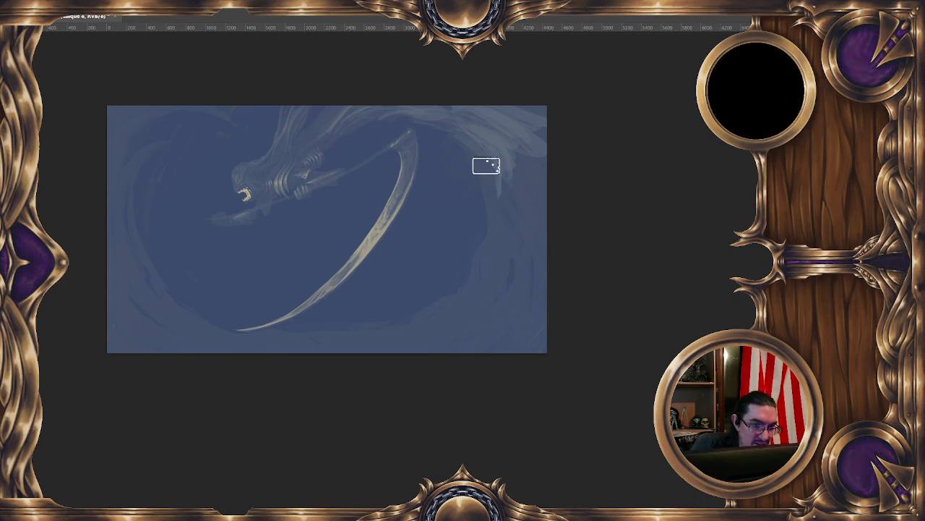
{"action": "key", "text": "ctrl+z"}
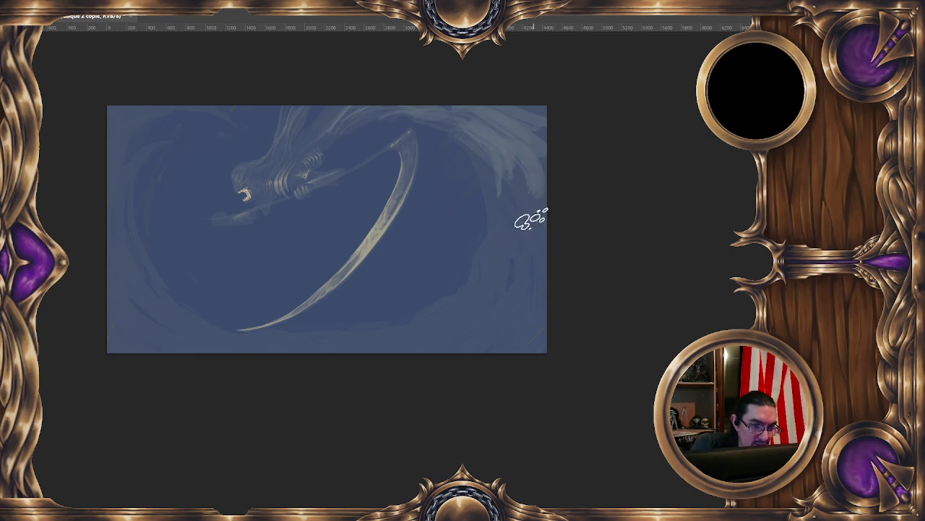
{"action": "key", "text": "ctrl+minus"}
{"action": "mouse_move", "coordinate": [444, 147]}
{"action": "left_mouse_down"}
{"action": "mouse_move", "coordinate": [463, 166]}
{"action": "mouse_move", "coordinate": [413, 258]}
{"action": "mouse_move", "coordinate": [455, 186]}
{"action": "left_mouse_up"}
{"action": "left_click_drag", "start_coordinate": [246, 275], "coordinate": [194, 230]}
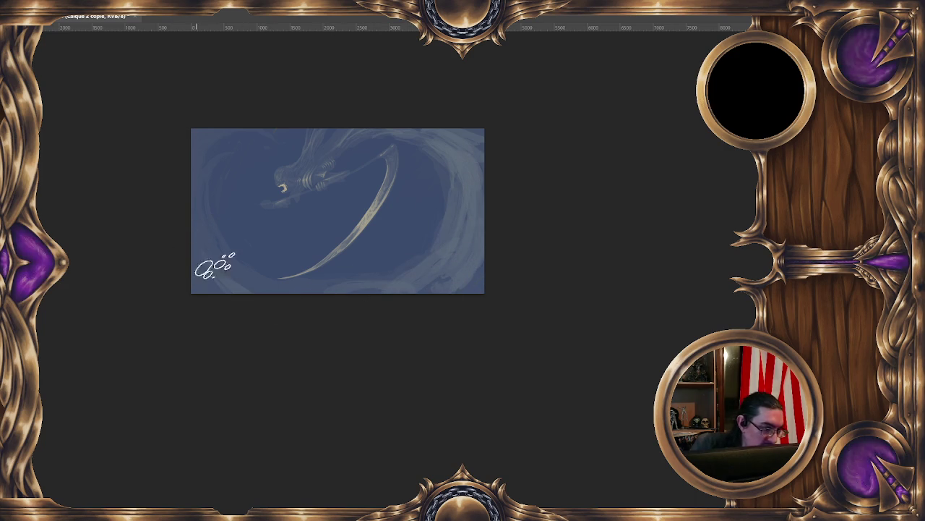
{"action": "mouse_move", "coordinate": [282, 302]}
{"action": "left_mouse_down"}
{"action": "mouse_move", "coordinate": [190, 194]}
{"action": "mouse_move", "coordinate": [248, 135]}
{"action": "left_mouse_up"}
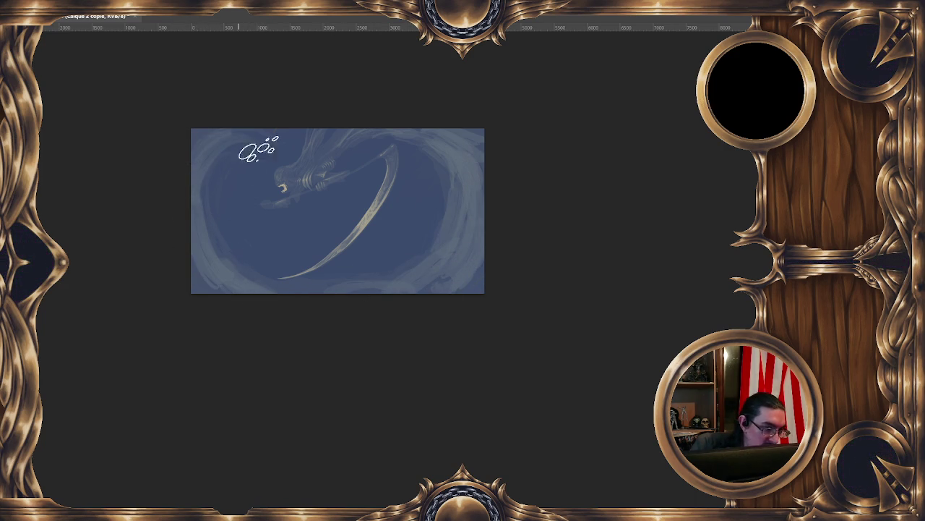
{"action": "left_click_drag", "start_coordinate": [207, 200], "coordinate": [268, 168]}
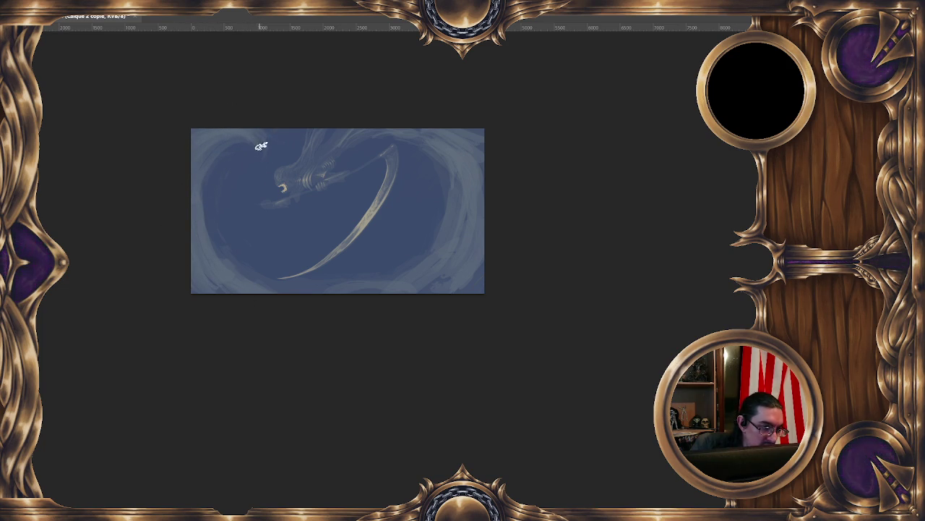
{"action": "key", "text": "ctrl+minus"}
{"action": "key", "text": "ctrl+minus"}
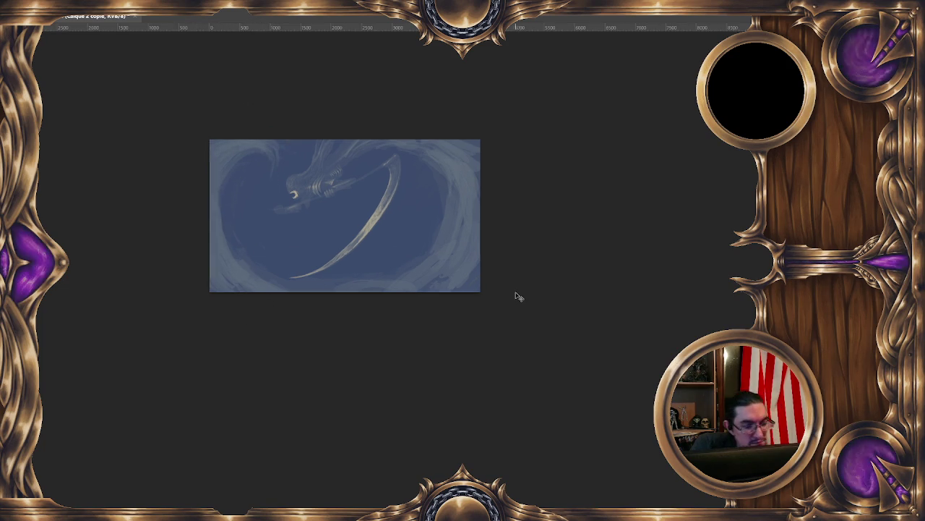
Zoom in, mirror and recentre the painting, and choose dark navy 1a2a4a as the foreground colour
{"action": "key", "text": "ctrl+plus"}
{"action": "key", "text": "ctrl+plus"}
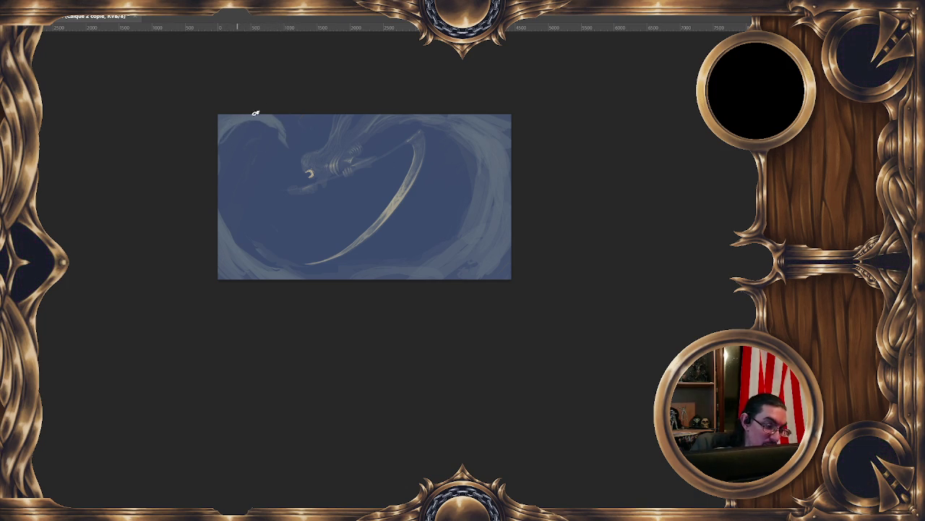
{"action": "key", "text": "m"}
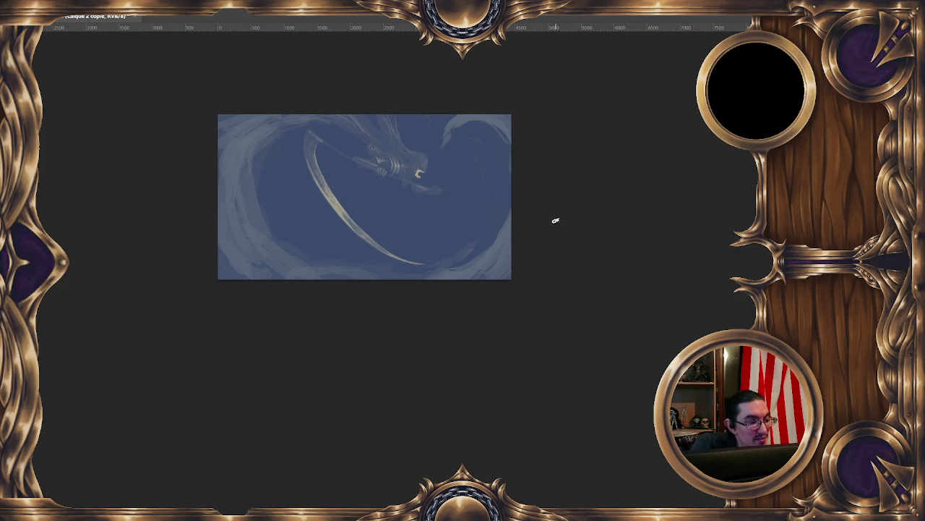
{"action": "left_click_drag", "start_coordinate": [472, 164], "coordinate": [380, 161]}
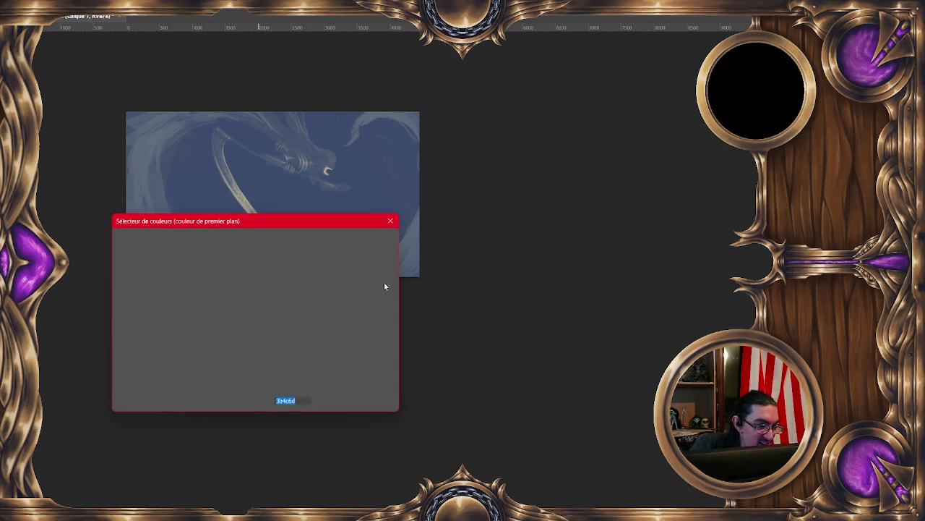
{"action": "left_click", "coordinate": [199, 333]}
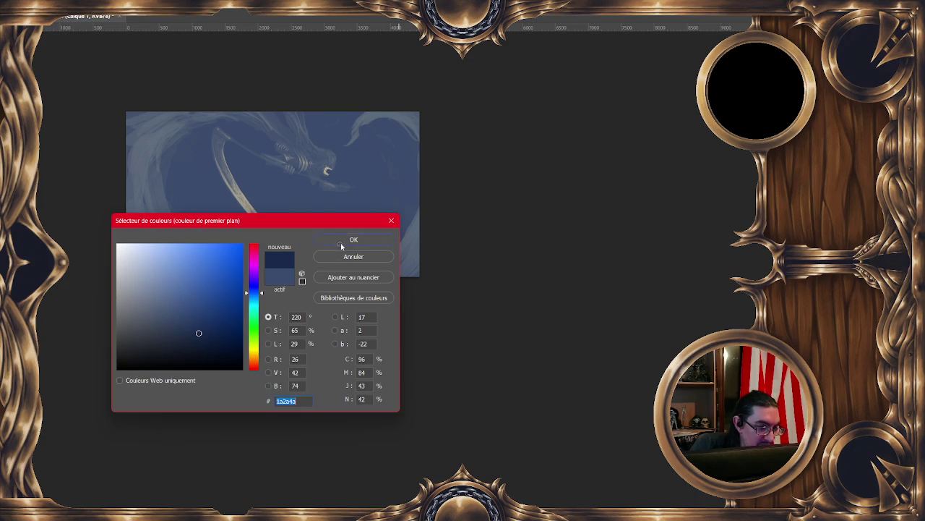
Confirm dark navy #1a2a4a, paint it into the vortex's centre, and flip the view back
{"action": "left_click", "coordinate": [342, 245]}
{"action": "mouse_move", "coordinate": [330, 224]}
{"action": "left_mouse_down"}
{"action": "mouse_move", "coordinate": [309, 165]}
{"action": "mouse_move", "coordinate": [372, 155]}
{"action": "mouse_move", "coordinate": [394, 170]}
{"action": "mouse_move", "coordinate": [330, 285]}
{"action": "mouse_move", "coordinate": [296, 118]}
{"action": "mouse_move", "coordinate": [258, 252]}
{"action": "mouse_move", "coordinate": [152, 155]}
{"action": "mouse_move", "coordinate": [149, 258]}
{"action": "mouse_move", "coordinate": [145, 165]}
{"action": "mouse_move", "coordinate": [268, 155]}
{"action": "mouse_move", "coordinate": [297, 239]}
{"action": "left_mouse_up"}
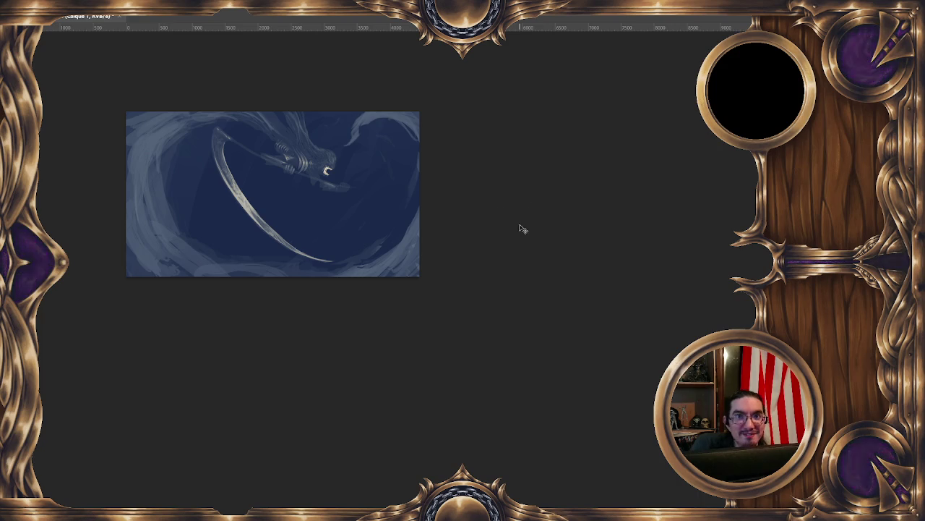
{"action": "key", "text": "m"}
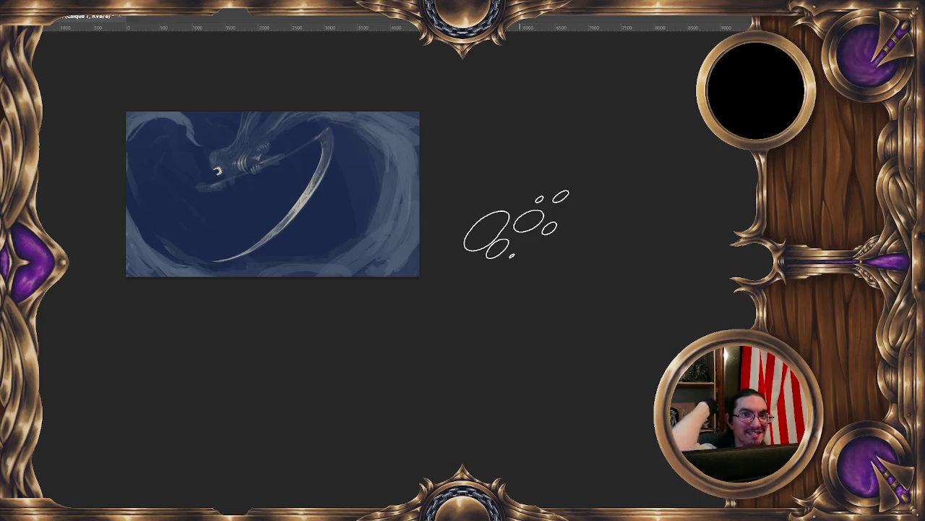
Recentre and shift the painting up in view, then reopen the foreground colour picker on dark navy
{"action": "left_click_drag", "start_coordinate": [322, 235], "coordinate": [378, 234]}
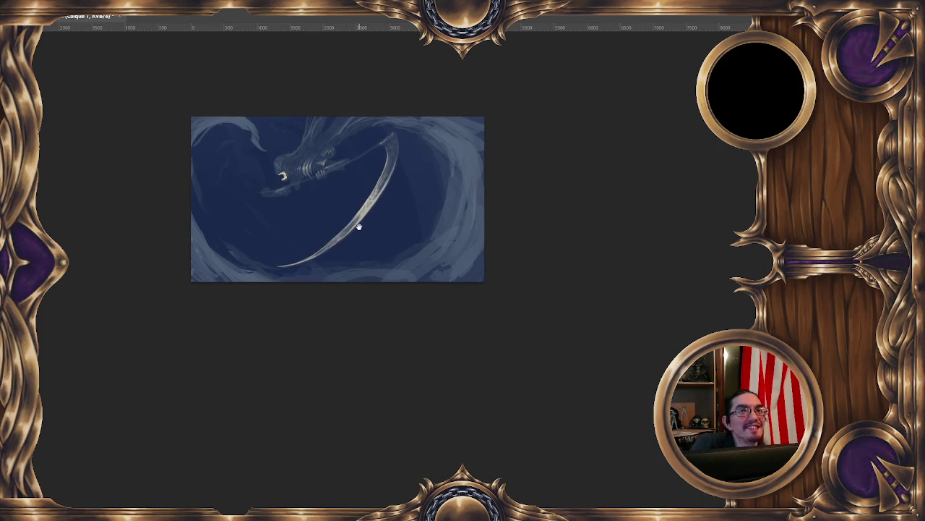
{"action": "left_click_drag", "start_coordinate": [359, 228], "coordinate": [367, 203]}
{"action": "key", "text": "ctrl+v"}
{"action": "mouse_move", "coordinate": [258, 132]}
{"action": "left_mouse_down"}
{"action": "mouse_move", "coordinate": [207, 215]}
{"action": "mouse_move", "coordinate": [352, 251]}
{"action": "mouse_move", "coordinate": [333, 192]}
{"action": "mouse_move", "coordinate": [421, 157]}
{"action": "left_mouse_up"}
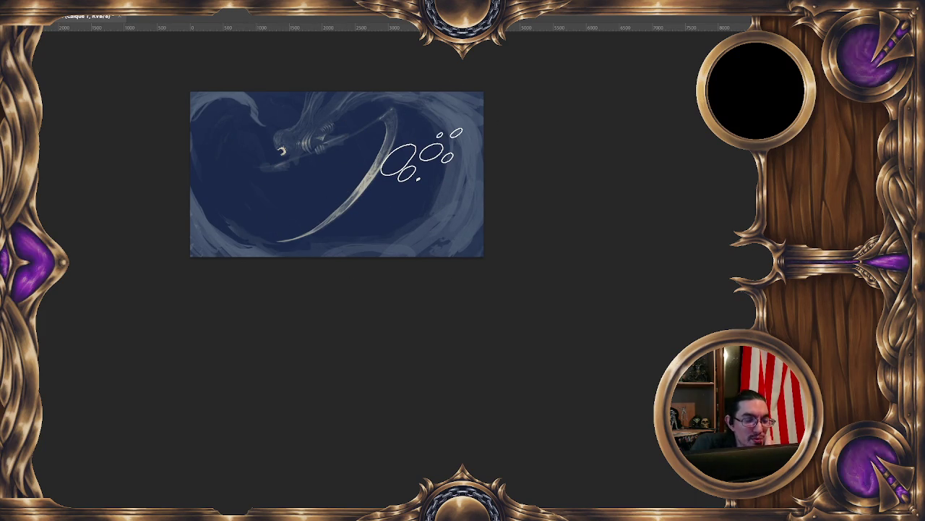
{"action": "mouse_move", "coordinate": [422, 157]}
{"action": "left_mouse_down"}
{"action": "mouse_move", "coordinate": [393, 233]}
{"action": "mouse_move", "coordinate": [320, 223]}
{"action": "mouse_move", "coordinate": [408, 204]}
{"action": "left_mouse_up"}
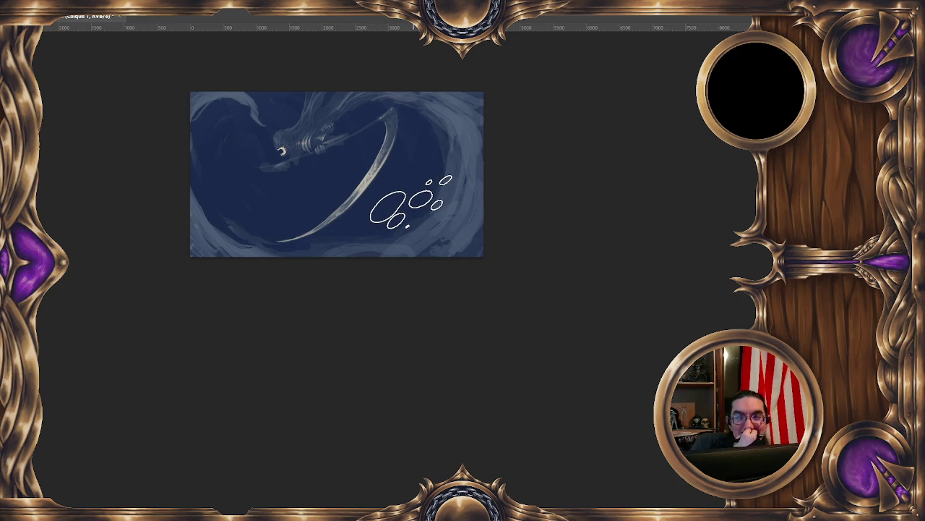
{"action": "left_click_drag", "start_coordinate": [408, 204], "coordinate": [484, 254]}
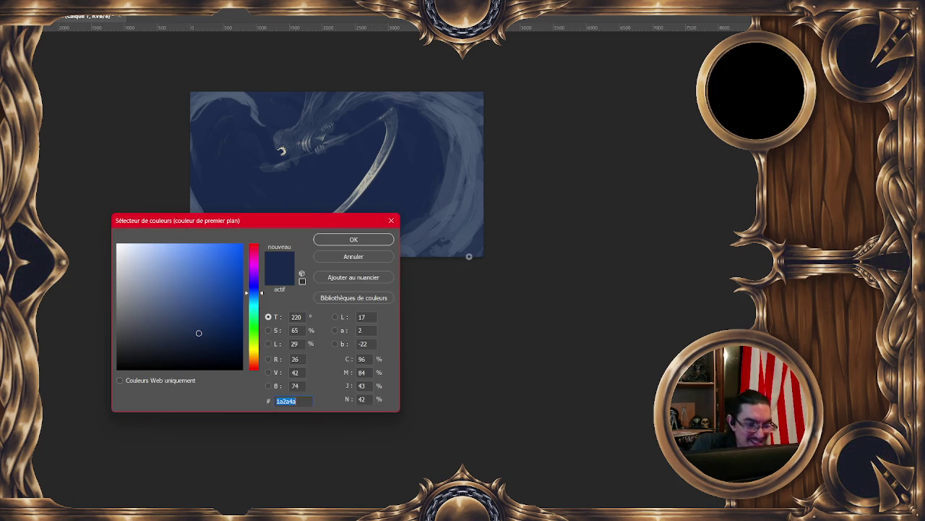
Try a brighter blue foreground, then close the picker keeping dark navy #1a2a4a
{"action": "left_click", "coordinate": [254, 295]}
{"action": "left_click", "coordinate": [224, 292]}
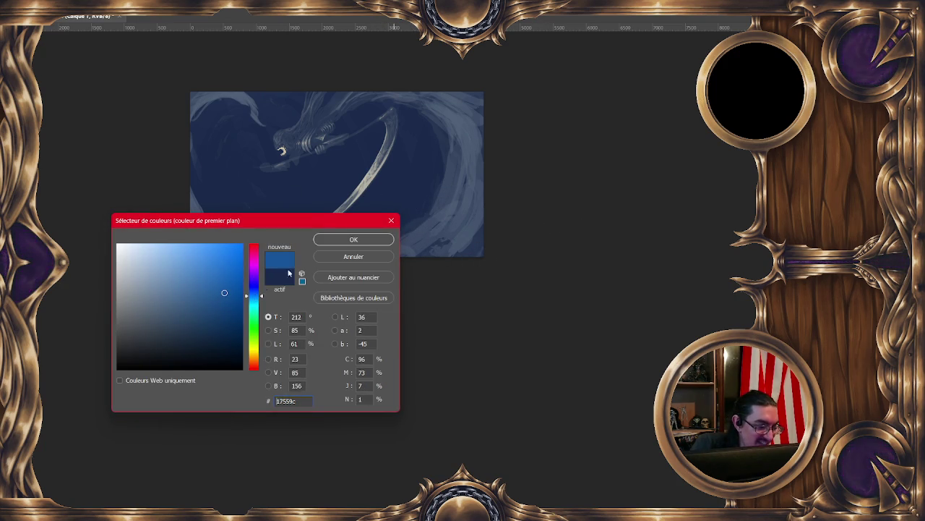
{"action": "left_click", "coordinate": [343, 240]}
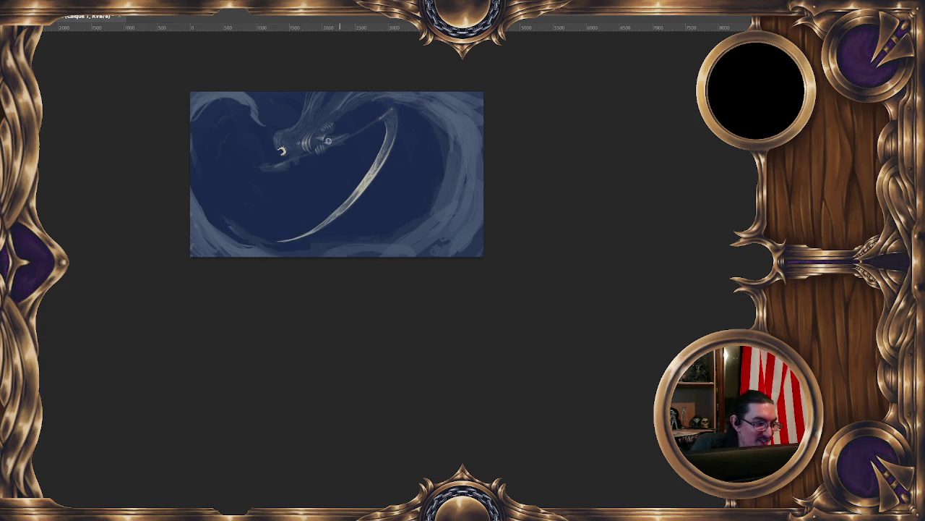
{"action": "key", "text": "F12"}
{"action": "left_click", "coordinate": [195, 323]}
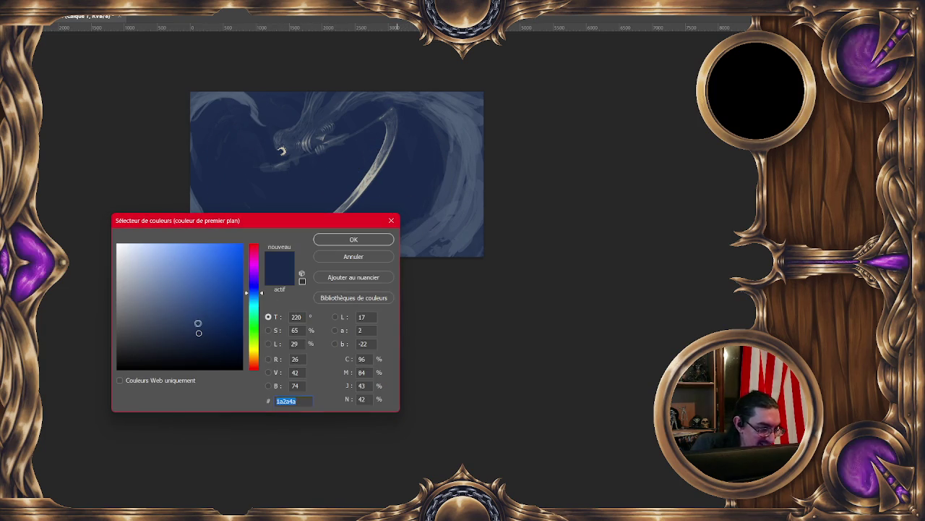
{"action": "left_click", "coordinate": [343, 243]}
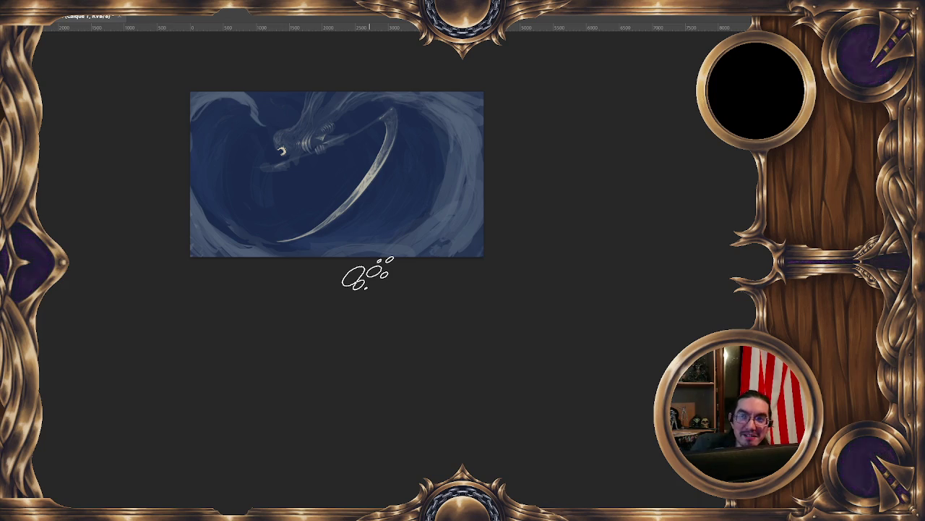
Mirror the view horizontally and reposition the painting to check the vortex swirls
{"action": "key", "text": "m"}
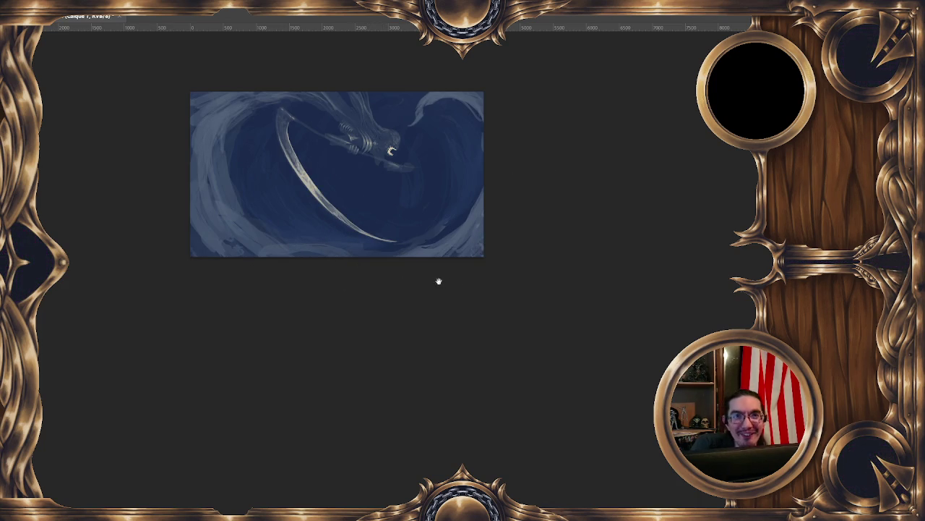
{"action": "left_click_drag", "start_coordinate": [450, 279], "coordinate": [483, 263]}
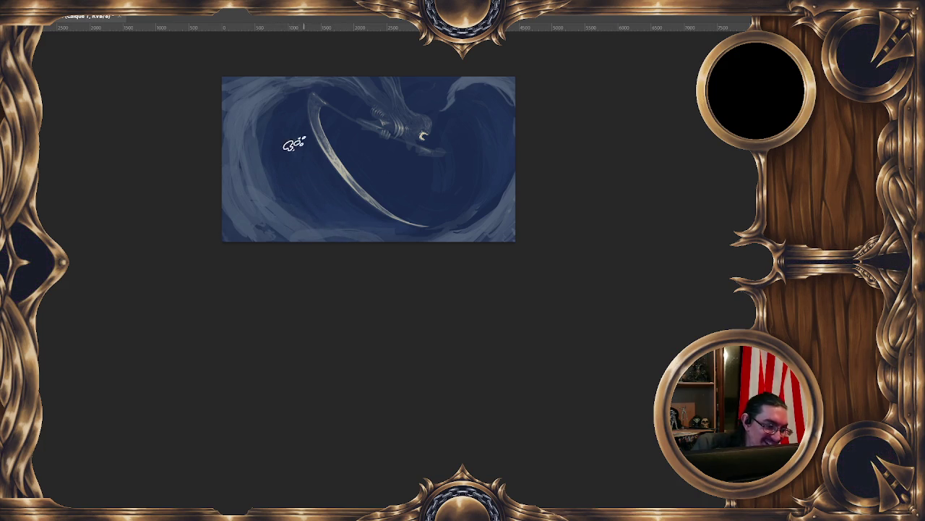
{"action": "left_click_drag", "start_coordinate": [387, 217], "coordinate": [342, 201]}
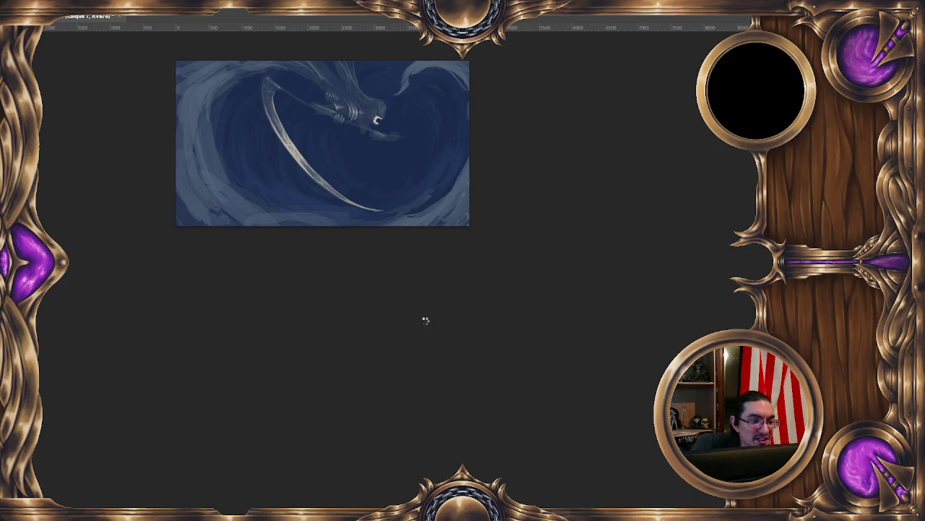
Flip the view back, shift the painting down-right, then mirror it again to check the vortex
{"action": "key", "text": "m"}
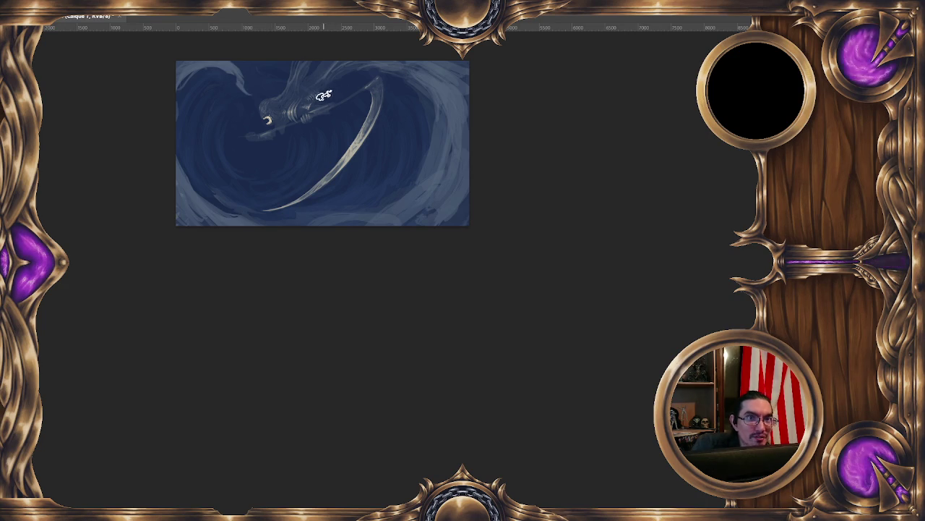
{"action": "left_click_drag", "start_coordinate": [318, 154], "coordinate": [330, 168]}
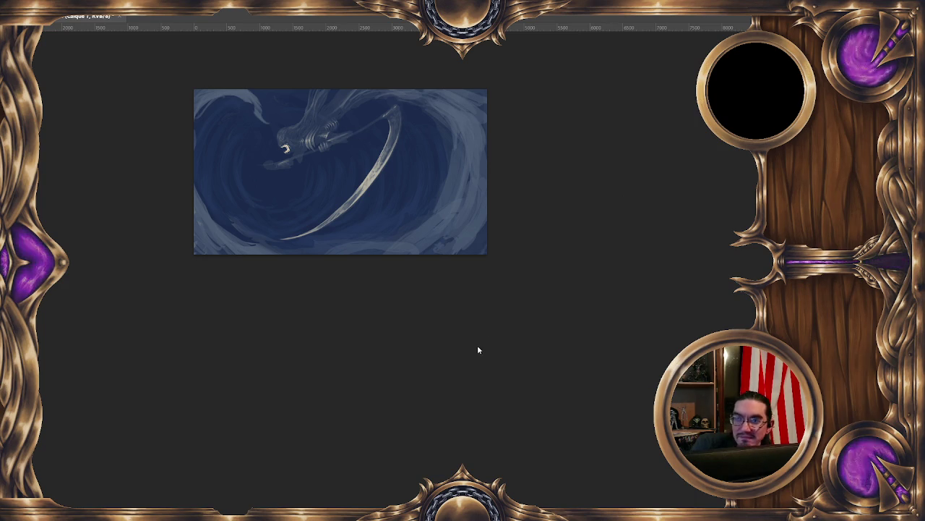
{"action": "left_click_drag", "start_coordinate": [359, 305], "coordinate": [373, 321]}
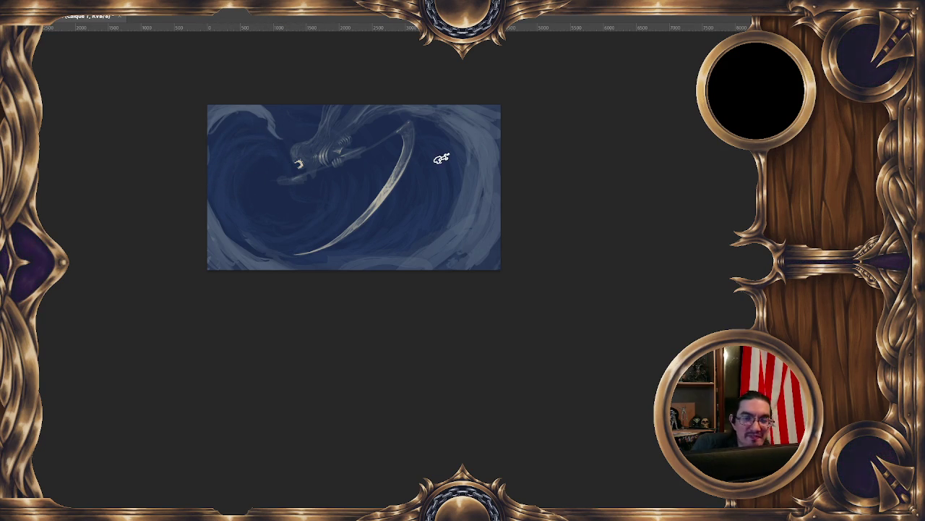
{"action": "key", "text": "m"}
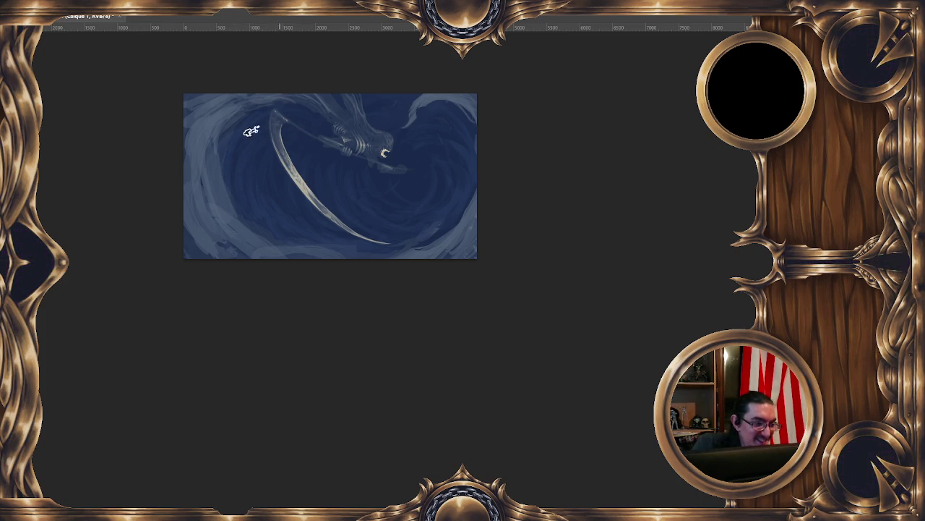
{"action": "key", "text": "minus"}
{"action": "key", "text": "minus"}
{"action": "key", "text": "minus"}
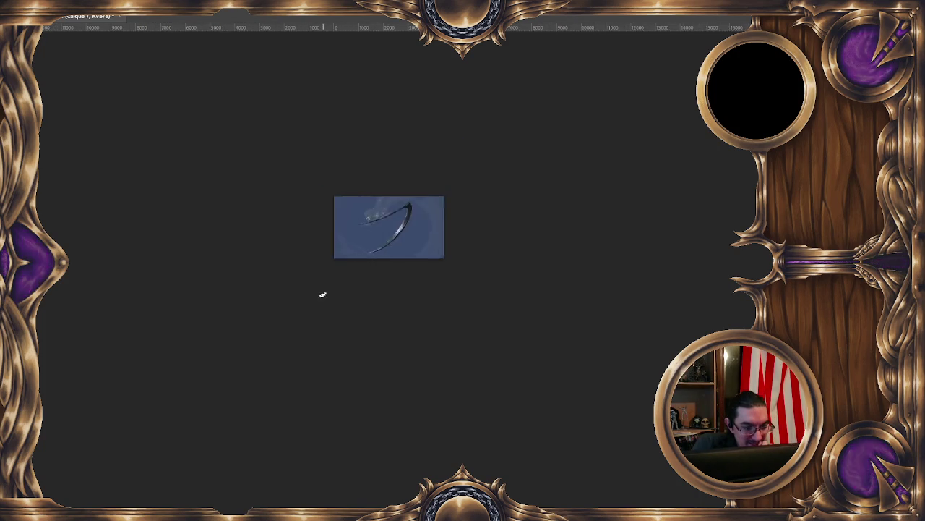
{"action": "key", "text": "minus"}
{"action": "key", "text": "ctrl+plus"}
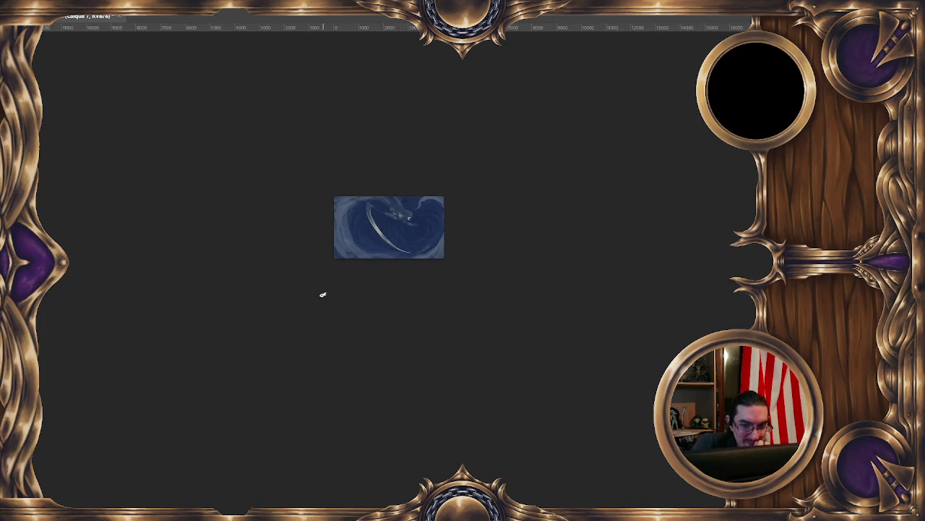
{"action": "key", "text": "ctrl+plus"}
{"action": "key", "text": "ctrl+plus"}
{"action": "key", "text": "ctrl+plus"}
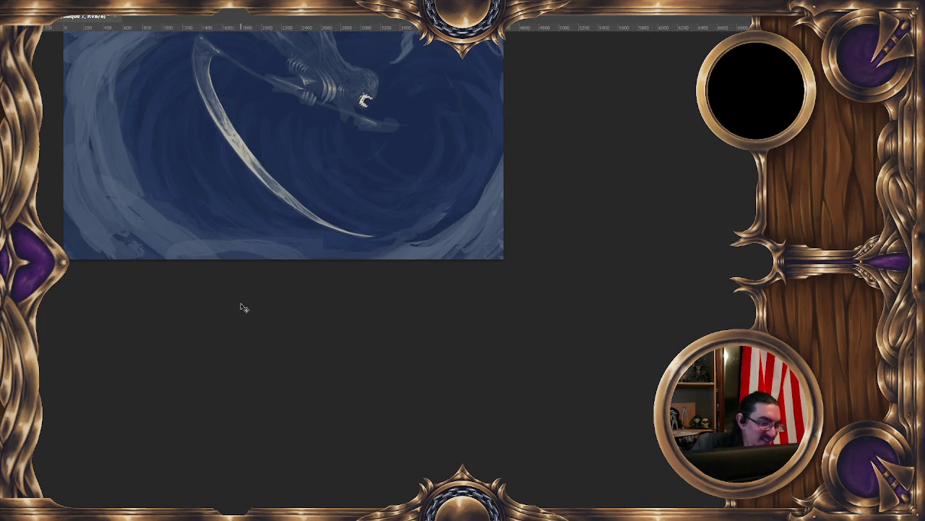
{"action": "key", "text": "ctrl+minus"}
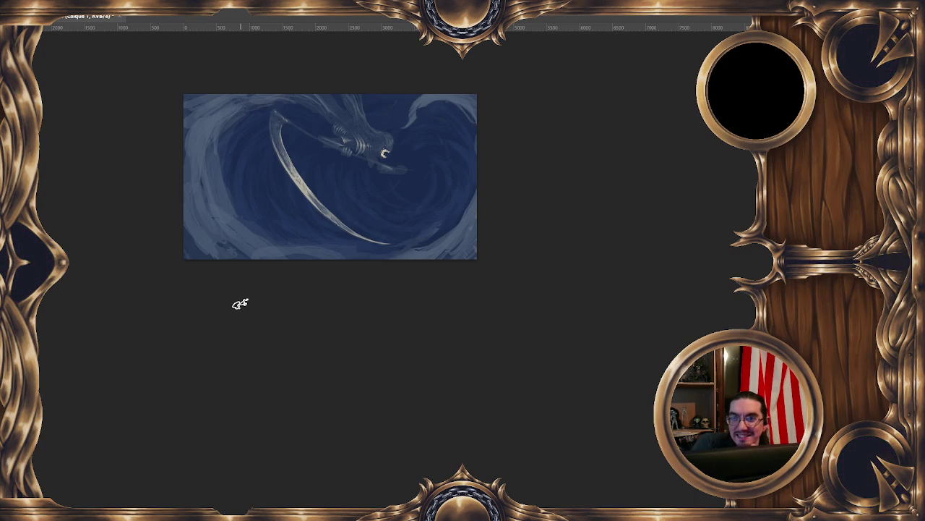
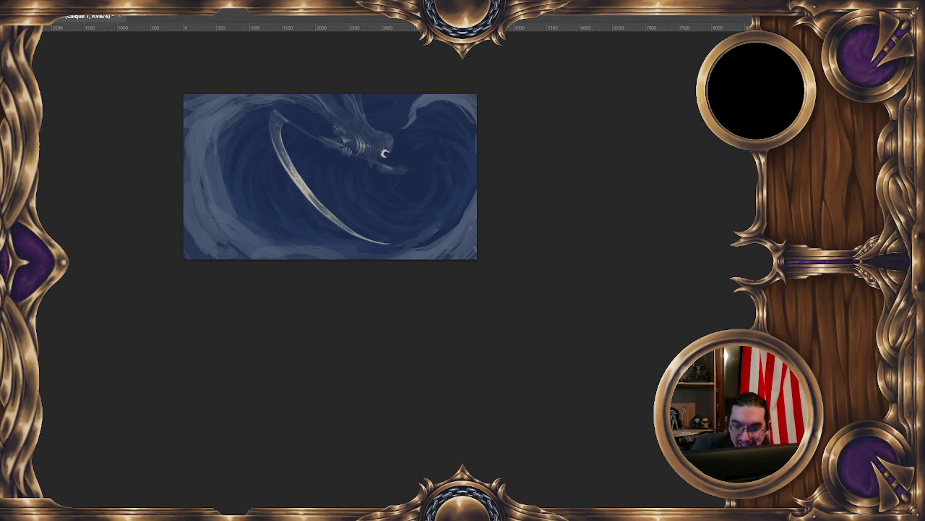
Compare the painting with and without the dark ring, keep it, nudge a small patch, and shrink the brush
{"action": "key", "text": "ctrl+shift+z"}
{"action": "key", "text": "ctrl+z"}
{"action": "key", "text": "ctrl+shift+z"}
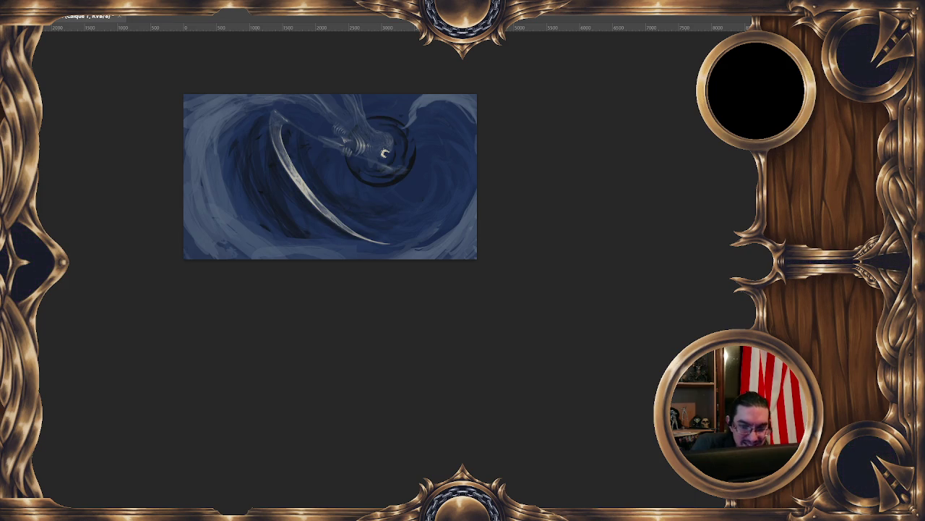
{"action": "left_click_drag", "start_coordinate": [318, 162], "coordinate": [291, 139]}
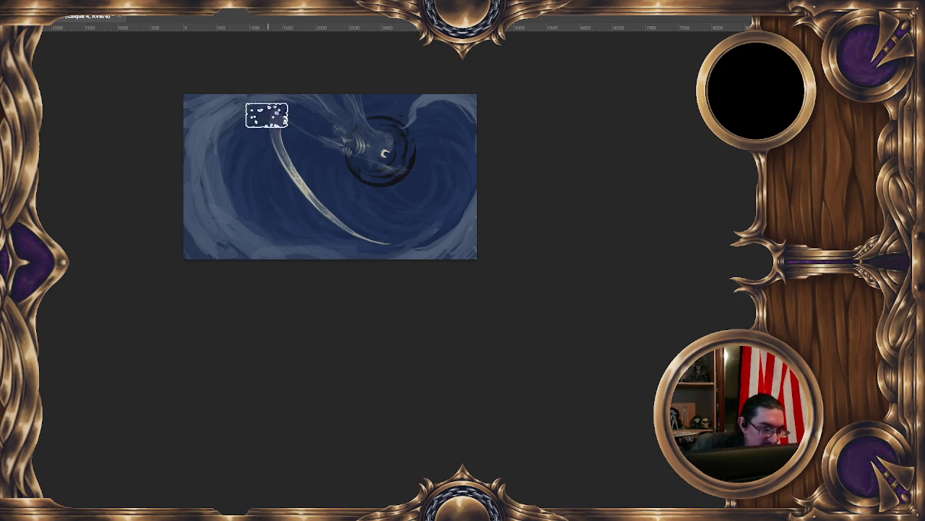
{"action": "left_click_drag", "start_coordinate": [434, 113], "coordinate": [370, 102]}
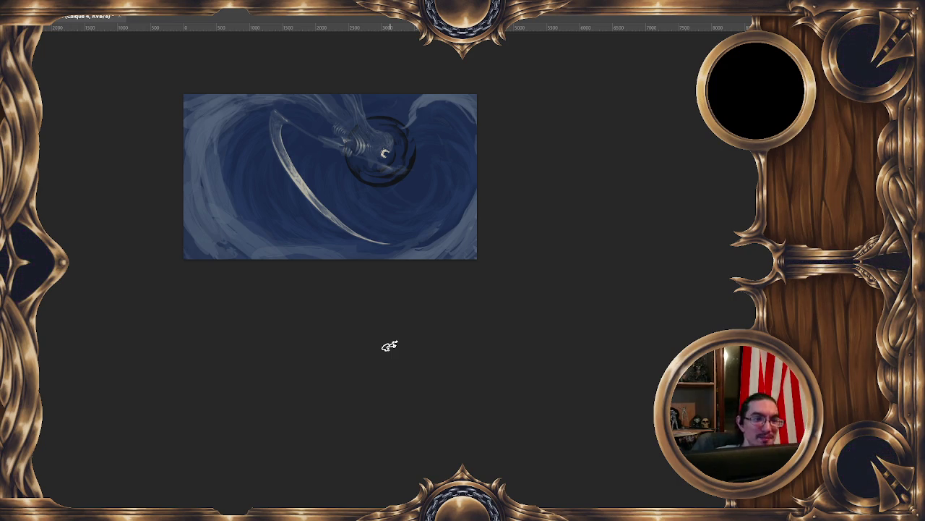
Free-transform the dark swirl ring layer, scaling it larger from the bottom-right handle
{"action": "right_click", "coordinate": [394, 153]}
{"action": "left_click", "coordinate": [446, 249]}
{"action": "left_click_drag", "start_coordinate": [441, 238], "coordinate": [459, 256]}
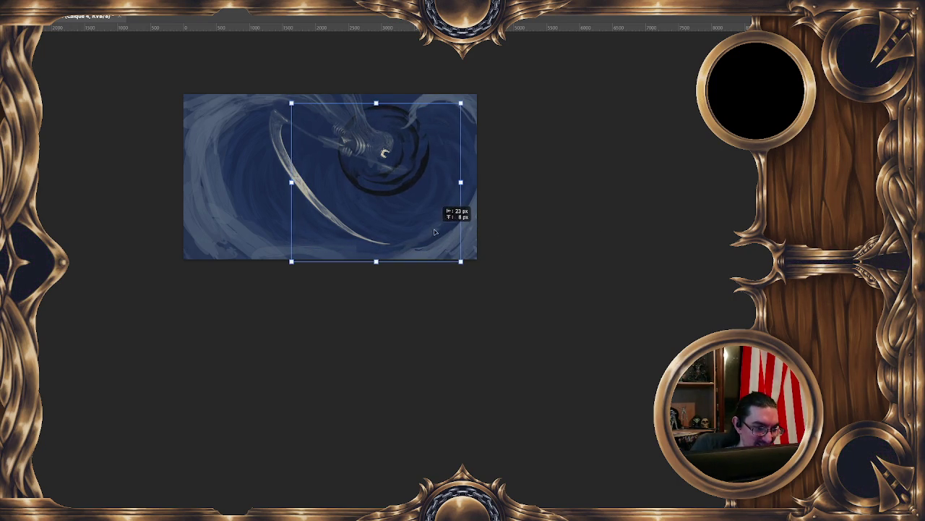
{"action": "key", "text": "Return"}
{"action": "scroll", "coordinate": [423, 257], "scroll_direction": "down", "scroll_amount": 1}
{"action": "scroll", "coordinate": [424, 256], "scroll_direction": "down", "scroll_amount": 1}
{"action": "scroll", "coordinate": [424, 257], "scroll_direction": "down", "scroll_amount": 1}
{"action": "scroll", "coordinate": [424, 256], "scroll_direction": "up", "scroll_amount": 1}
{"action": "scroll", "coordinate": [424, 257], "scroll_direction": "up", "scroll_amount": 1}
{"action": "scroll", "coordinate": [423, 256], "scroll_direction": "down", "scroll_amount": 1}
{"action": "scroll", "coordinate": [423, 257], "scroll_direction": "down", "scroll_amount": 1}
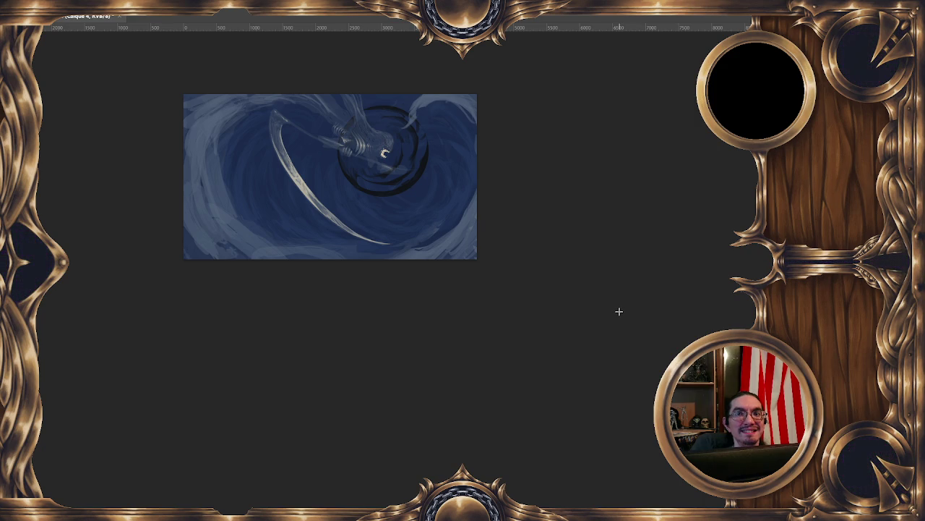
{"action": "left_click_drag", "start_coordinate": [591, 283], "coordinate": [623, 293]}
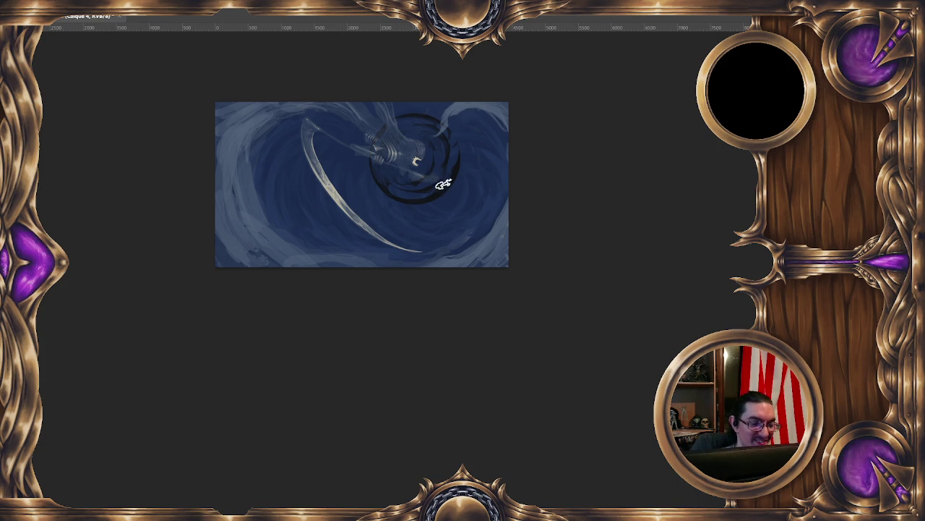
{"action": "left_click_drag", "start_coordinate": [675, 269], "coordinate": [650, 253]}
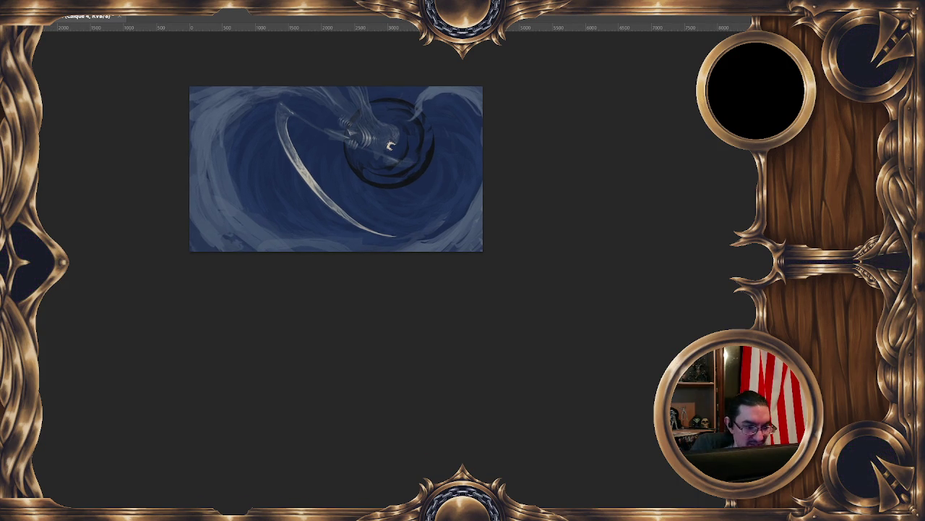
{"action": "key", "text": "ctrl+shift+z"}
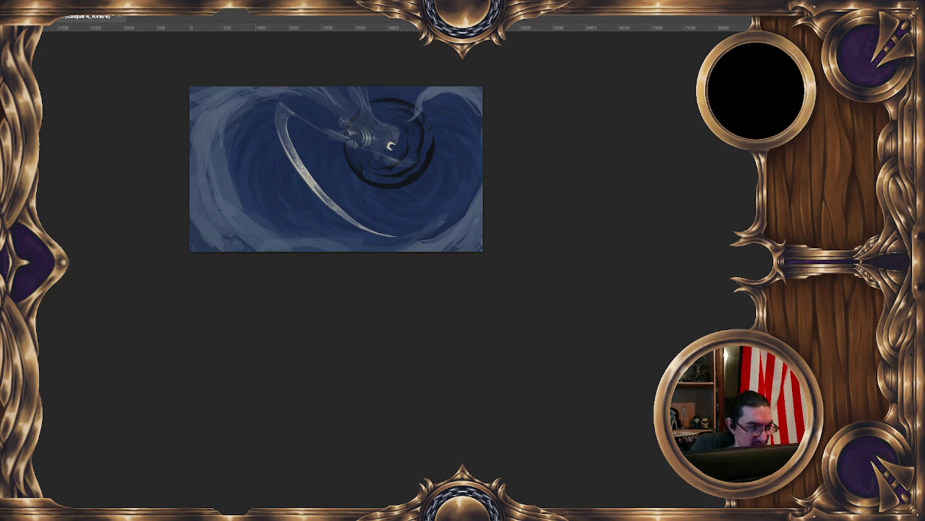
{"action": "key", "text": "ctrl+z"}
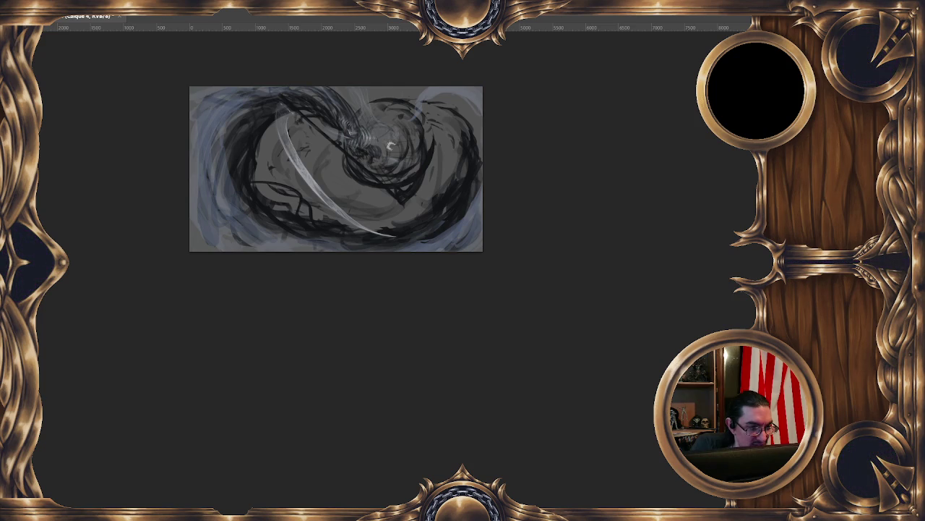
{"action": "key", "text": "ctrl+shift+z"}
{"action": "key", "text": "ctrl+z"}
{"action": "key", "text": "ctrl+shift+z"}
{"action": "key", "text": "ctrl+z"}
{"action": "key", "text": "ctrl+shift+z"}
{"action": "key", "text": "ctrl+z"}
{"action": "key", "text": "ctrl+semicolon"}
{"action": "key", "text": "ctrl+semicolon"}
{"action": "key", "text": "plus"}
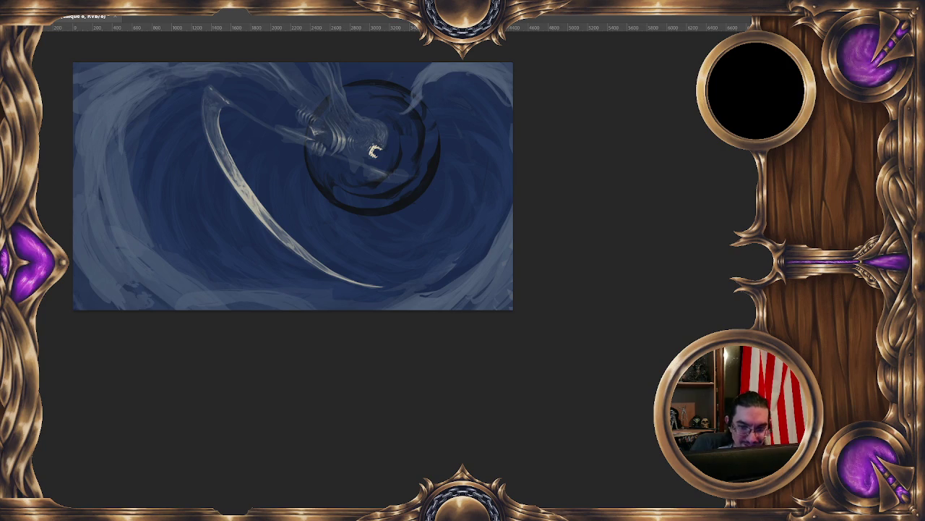
Free-transform the reaper-and-scythe layer, skewing it about 3° more upright and scaling it down slightly
{"action": "right_click", "coordinate": [375, 139]}
{"action": "left_click", "coordinate": [429, 234]}
{"action": "right_click", "coordinate": [364, 141]}
{"action": "left_click", "coordinate": [560, 170]}
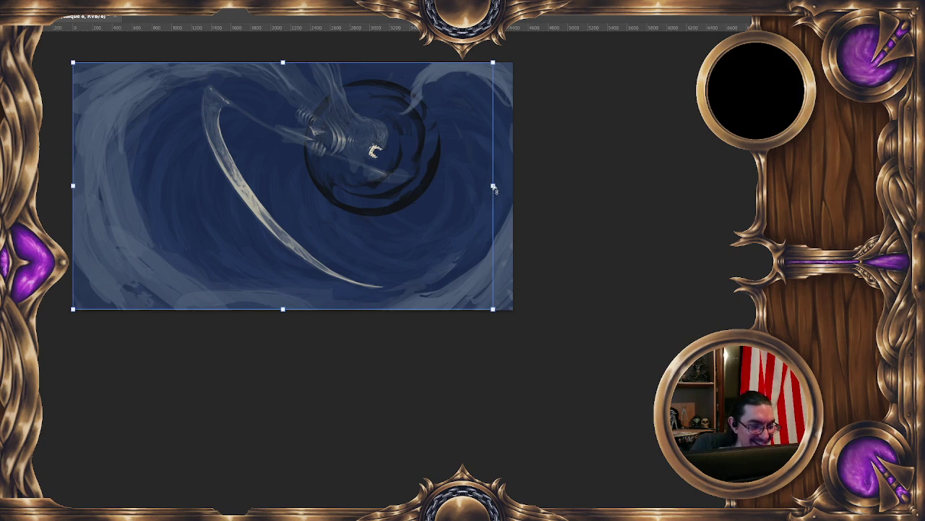
{"action": "left_click_drag", "start_coordinate": [494, 186], "coordinate": [480, 209]}
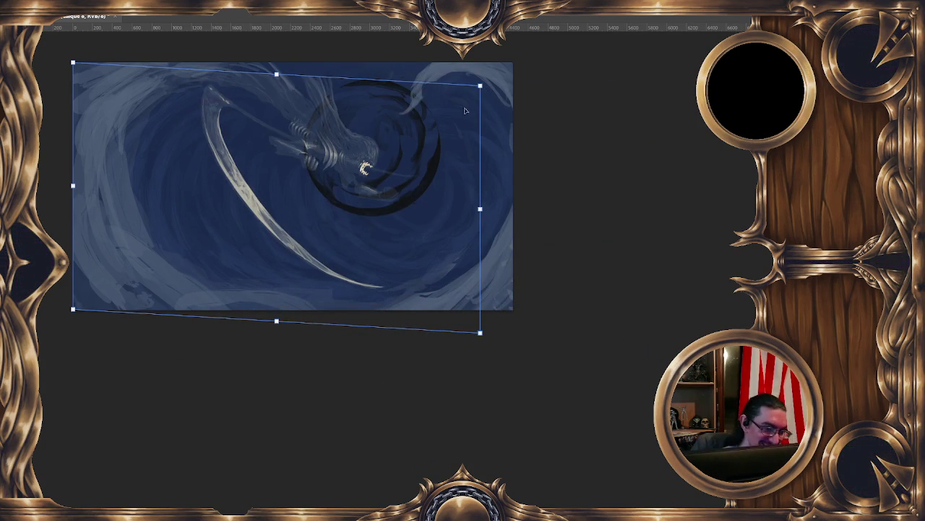
{"action": "left_click_drag", "start_coordinate": [480, 333], "coordinate": [439, 303]}
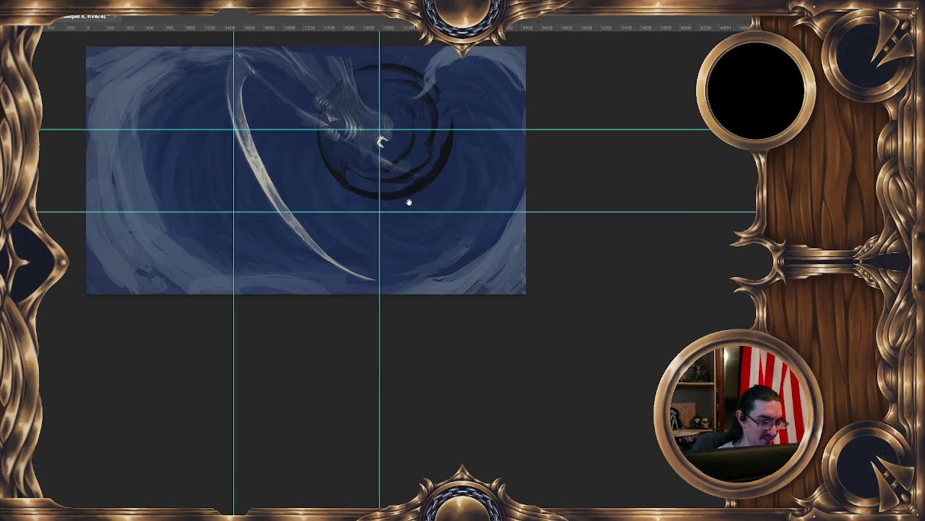
Free-transform the figure: stretch its top upward, skew about -3.4°, and nudge it up-right
{"action": "right_click", "coordinate": [311, 189]}
{"action": "left_click", "coordinate": [377, 282]}
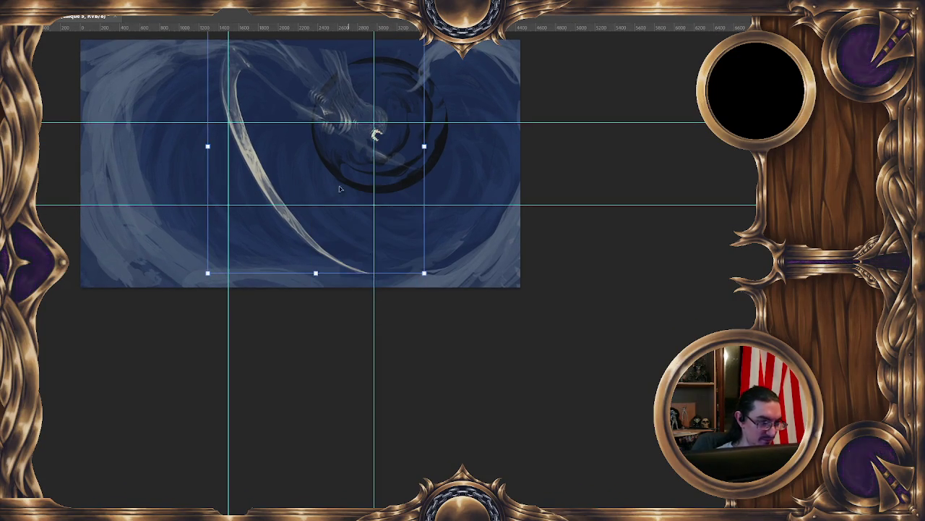
{"action": "left_click_drag", "start_coordinate": [315, 145], "coordinate": [316, 37]}
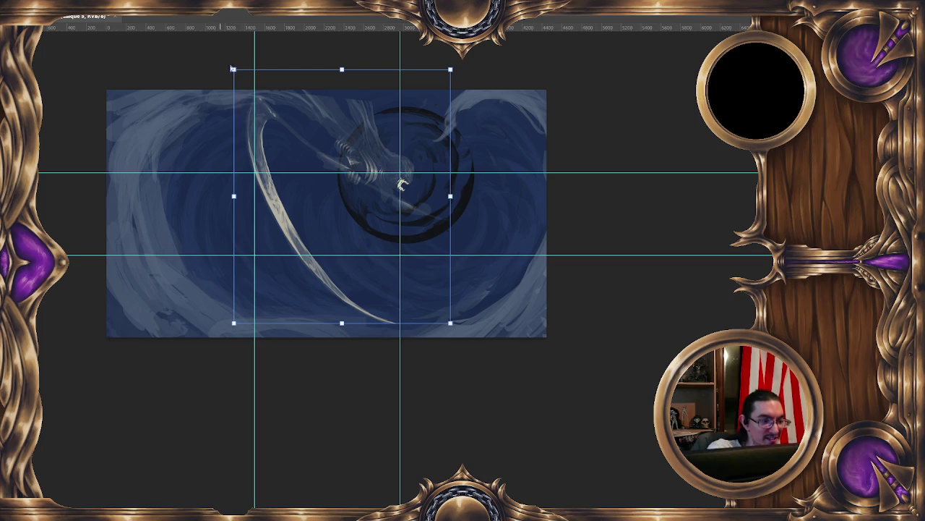
{"action": "left_click_drag", "start_coordinate": [233, 70], "coordinate": [229, 83]}
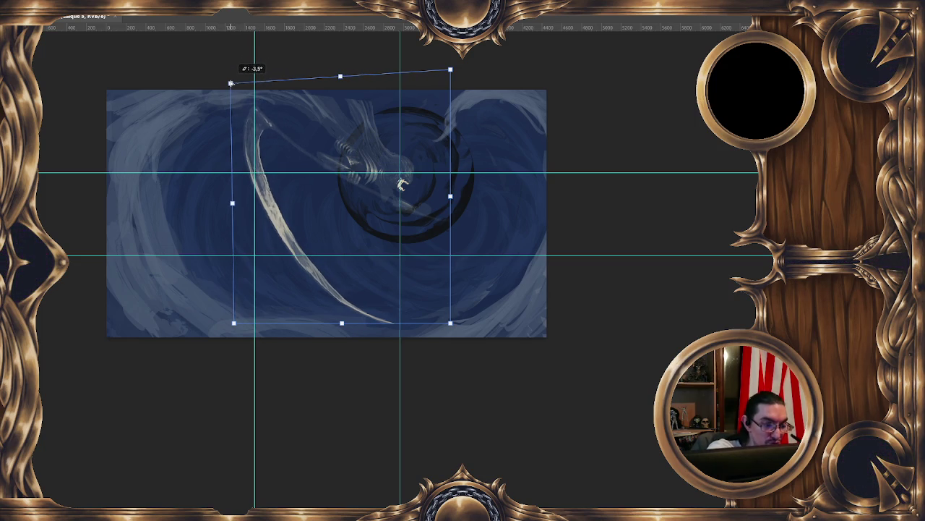
{"action": "left_click_drag", "start_coordinate": [408, 252], "coordinate": [419, 254]}
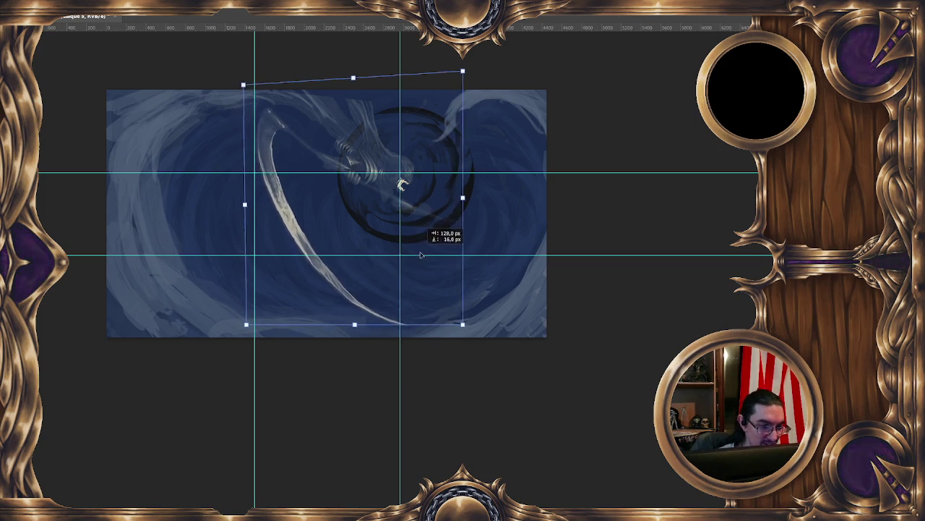
{"action": "key", "text": "Return"}
{"action": "left_click_drag", "start_coordinate": [649, 360], "coordinate": [629, 347]}
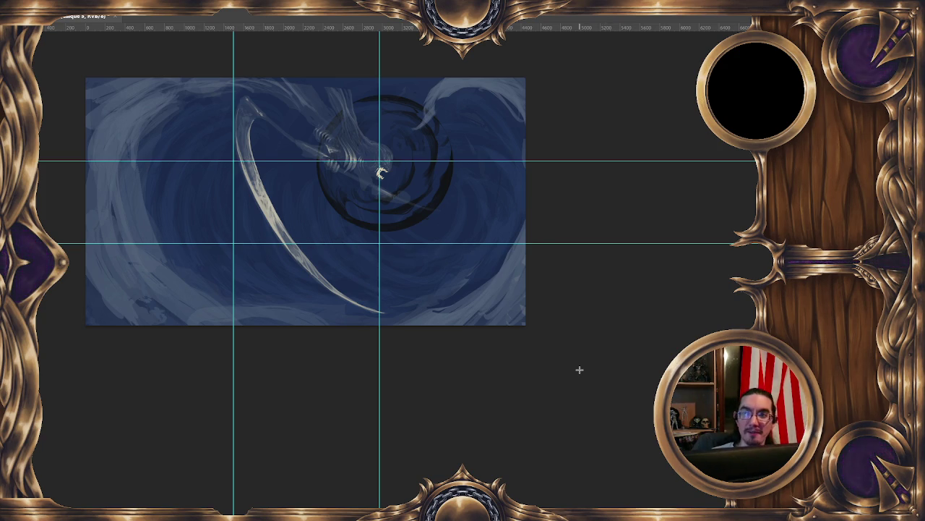
{"action": "left_click_drag", "start_coordinate": [559, 249], "coordinate": [557, 246]}
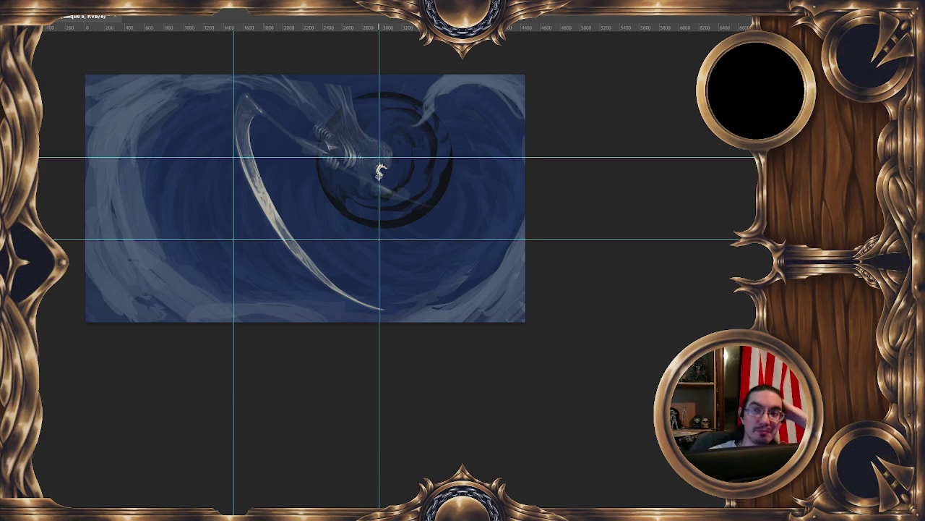
Flip the canvas horizontally so the reaper sits on the left
{"action": "key", "text": "h"}
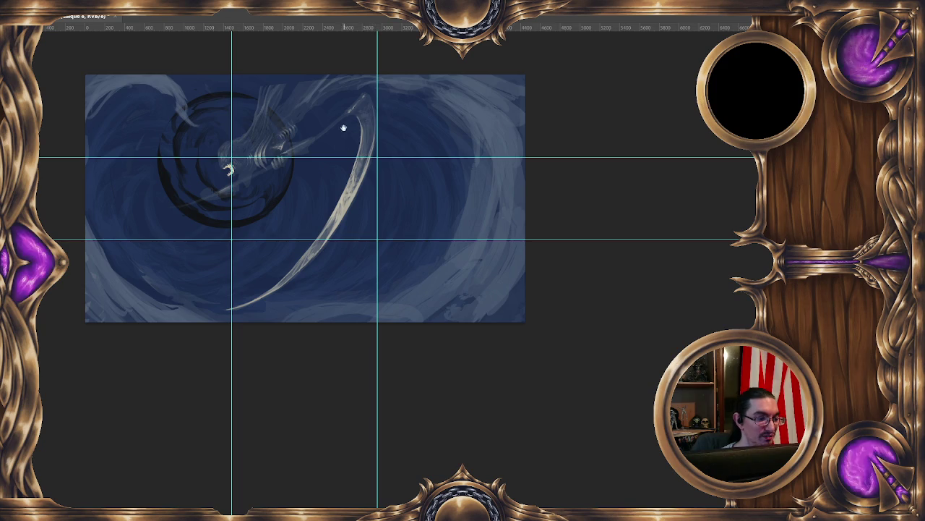
Zoom in, step through the layers, add a new layer, and compare the figure opaque versus faded
{"action": "key", "text": "ctrl+plus"}
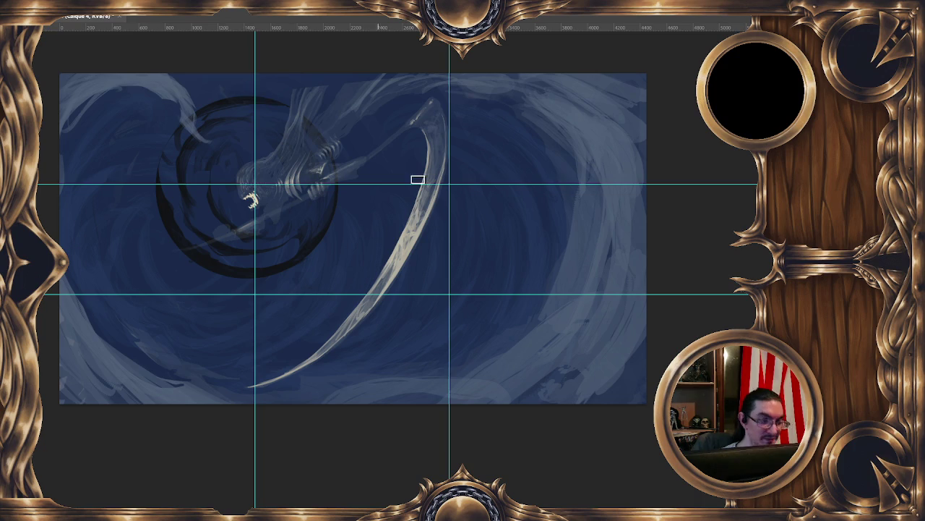
{"action": "key", "text": "ctrl+shift+alt+n"}
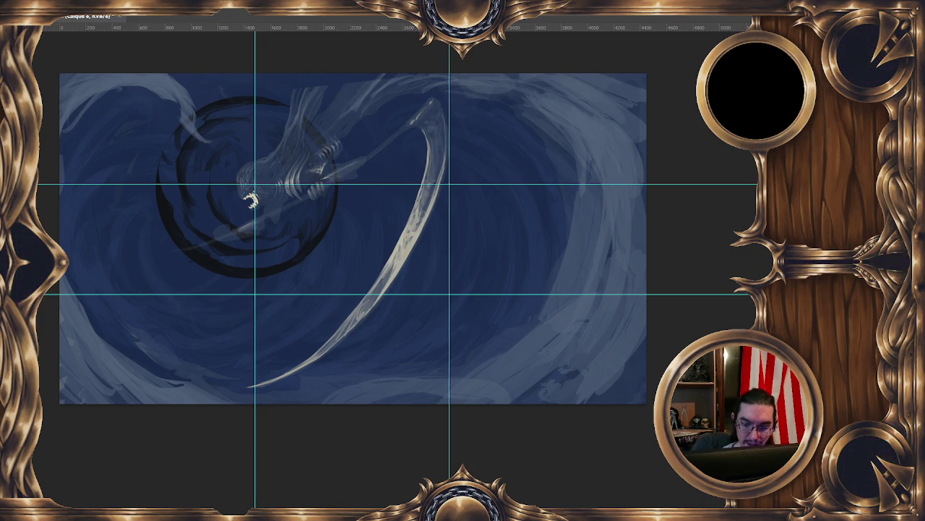
{"action": "key", "text": "ctrl+shift+alt+n"}
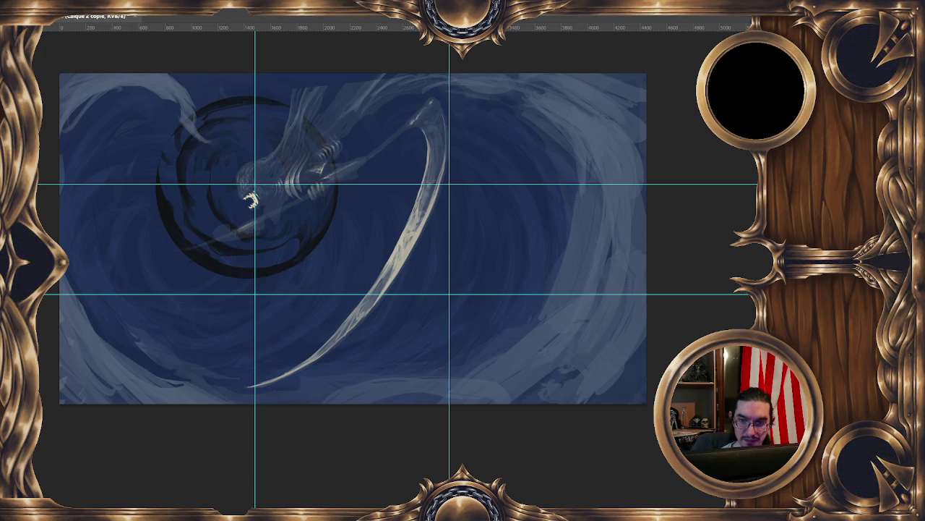
{"action": "key", "text": "ctrl+shift+n"}
{"action": "key", "text": "Return"}
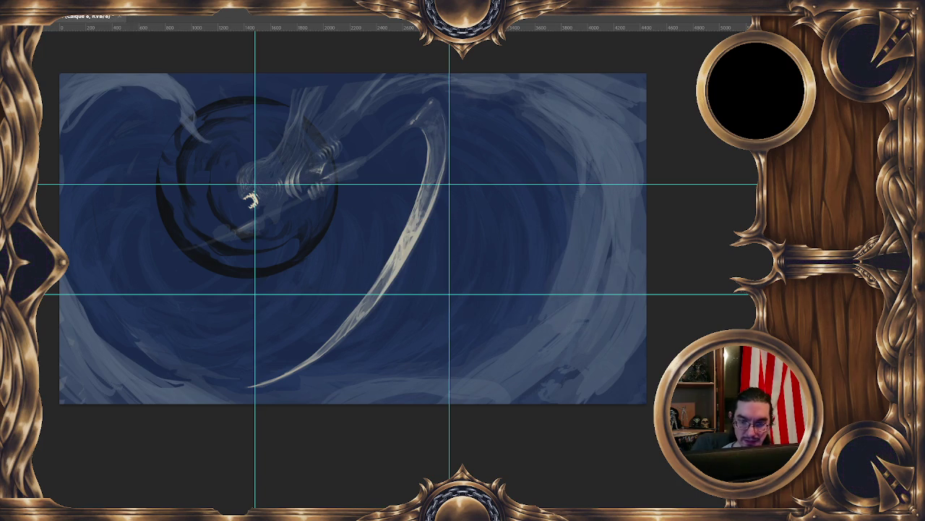
{"action": "key", "text": "ctrl+z"}
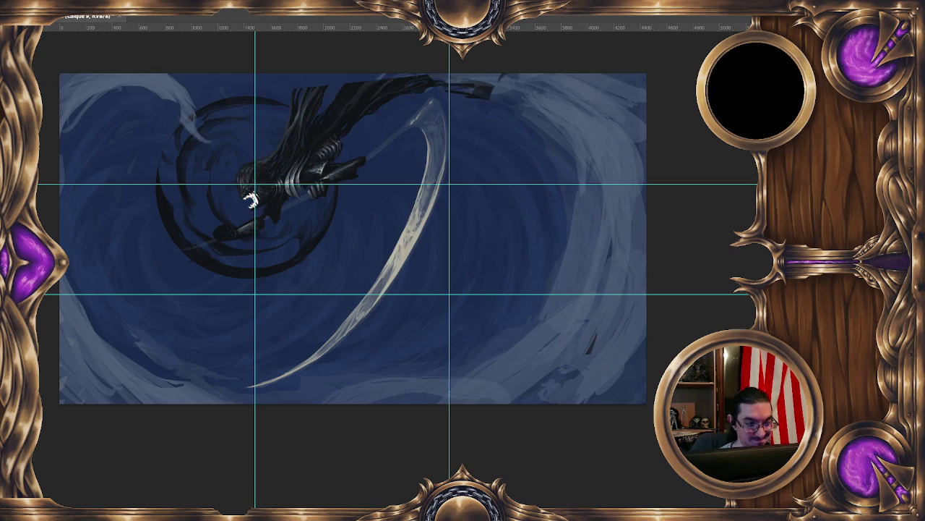
{"action": "key", "text": "ctrl+shift+z"}
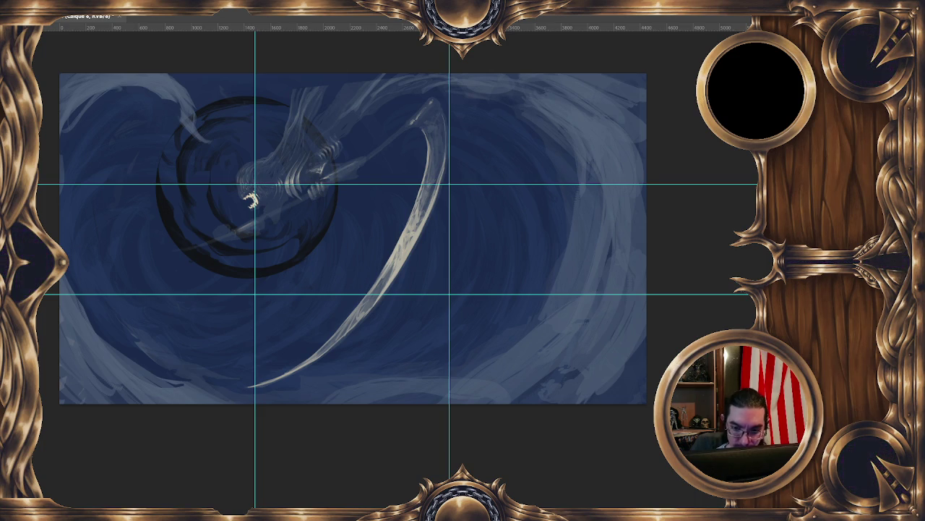
Hide the blue, grey and swirl layers to inspect the figure, then show the blue swirl again
{"action": "key", "text": "ctrl+z"}
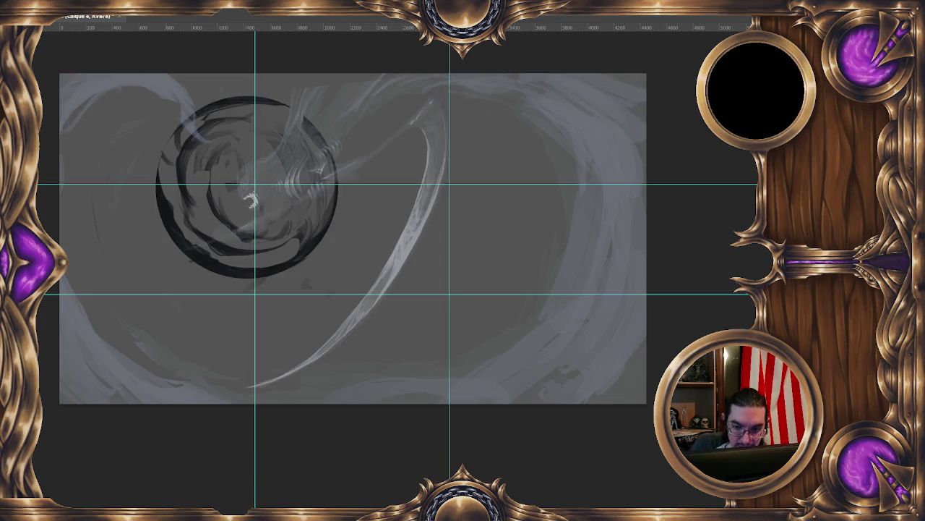
{"action": "key", "text": "ctrl+z"}
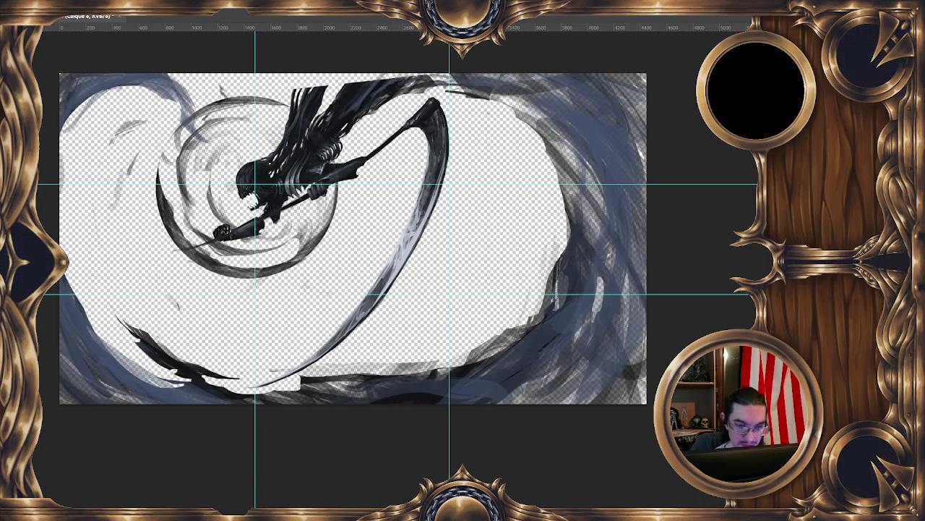
{"action": "key", "text": "ctrl+z"}
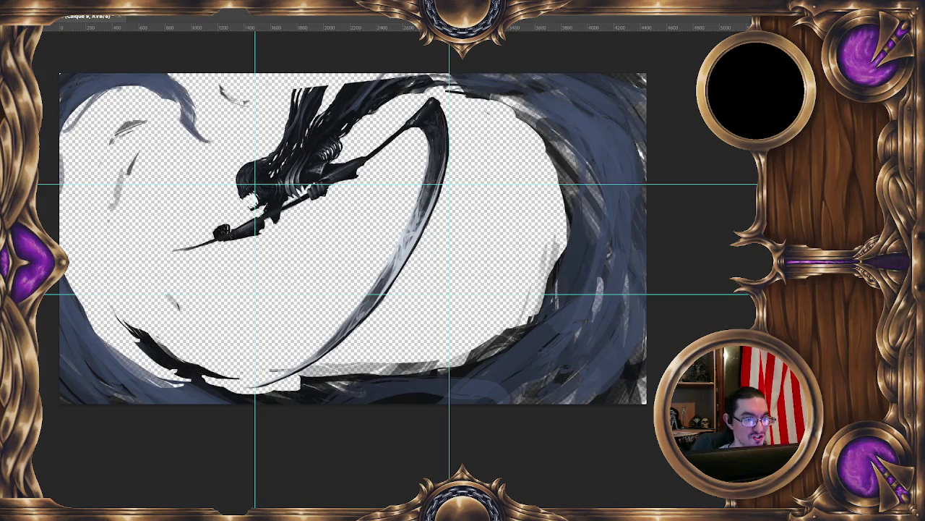
{"action": "key", "text": "ctrl+j"}
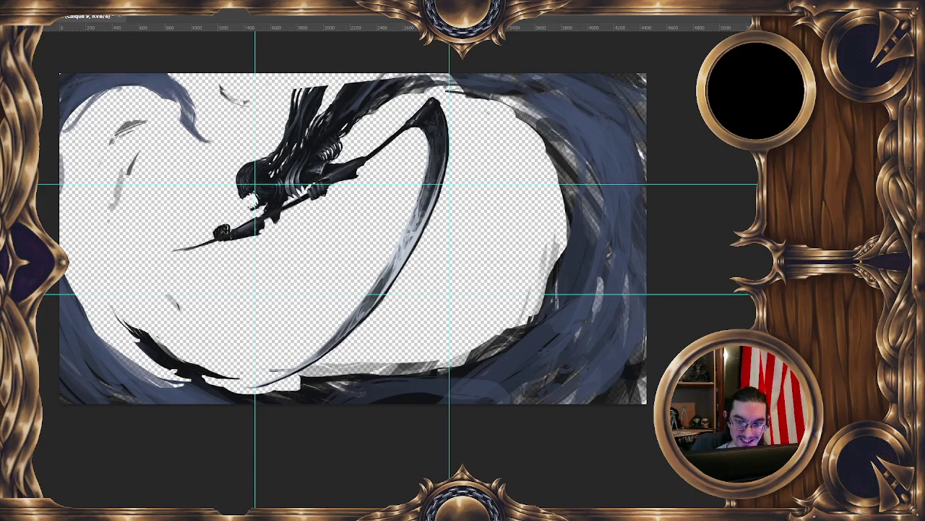
{"action": "key", "text": "ctrl+z"}
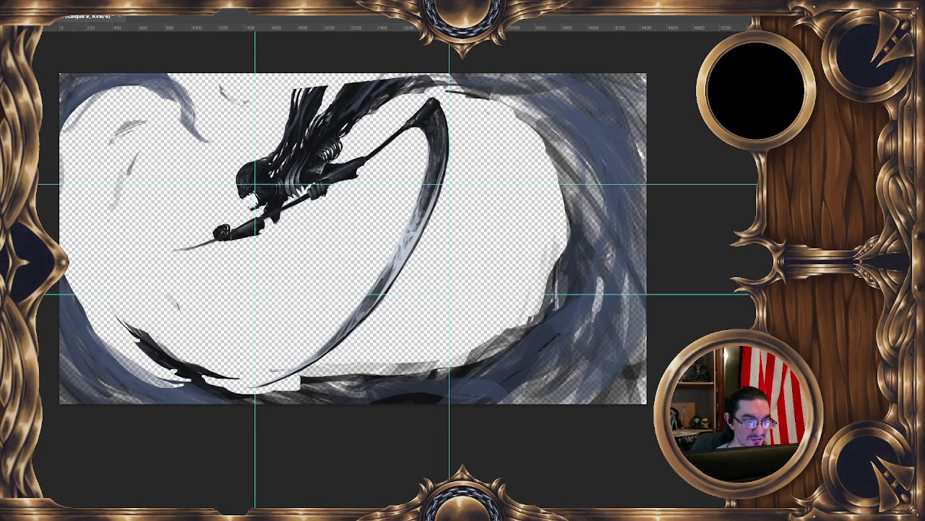
{"action": "key", "text": "ctrl+z"}
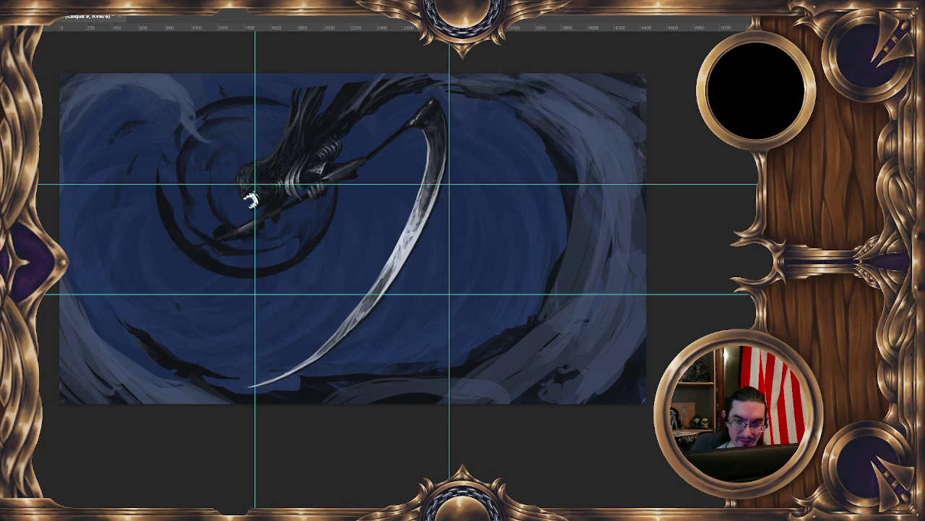
Step through history to the lighter painting state, hide the cyan guides, and zoom in
{"action": "key", "text": "ctrl+z"}
{"action": "key", "text": "ctrl+z"}
{"action": "key", "text": "ctrl+shift+z"}
{"action": "key", "text": "ctrl+shift+z"}
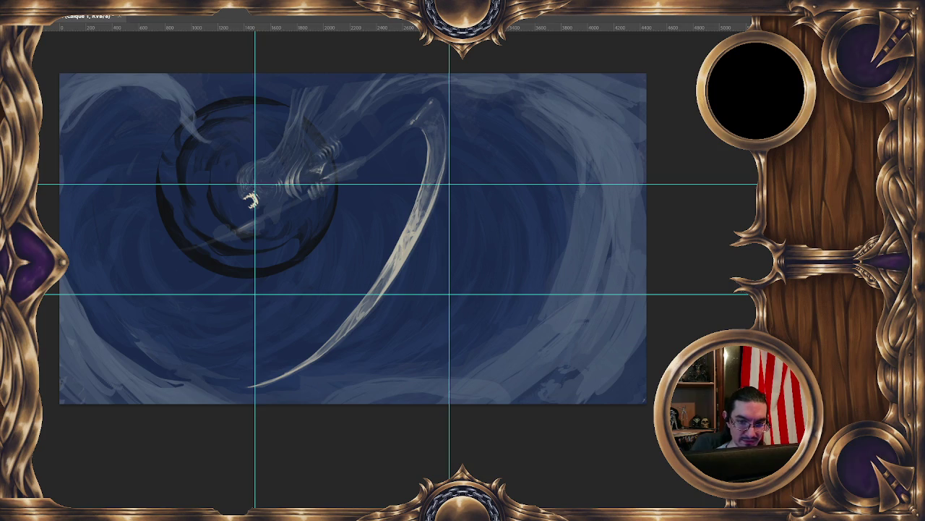
{"action": "left_click_drag", "start_coordinate": [318, 185], "coordinate": [383, 190]}
{"action": "key", "text": "ctrl+semicolon"}
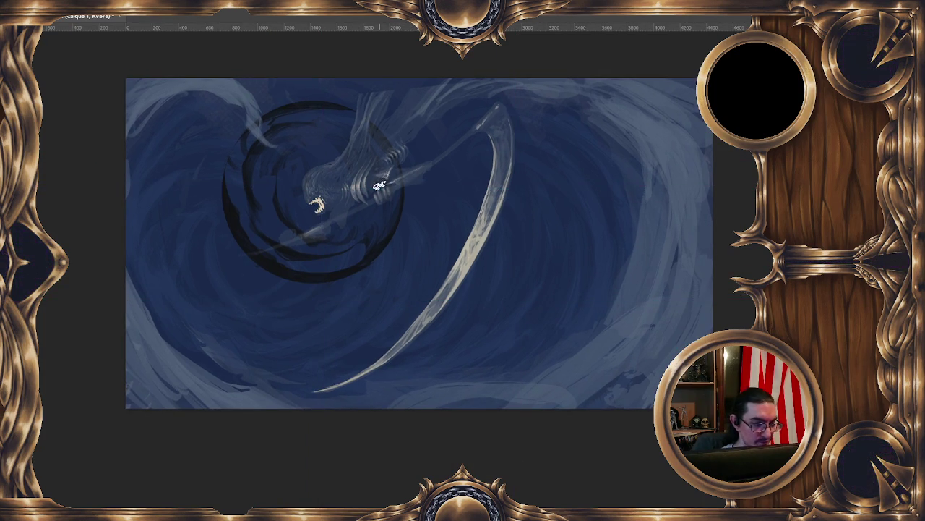
{"action": "scroll", "coordinate": [403, 134], "scroll_direction": "up", "scroll_amount": 2}
{"action": "scroll", "coordinate": [367, 215], "scroll_direction": "up", "scroll_amount": 1}
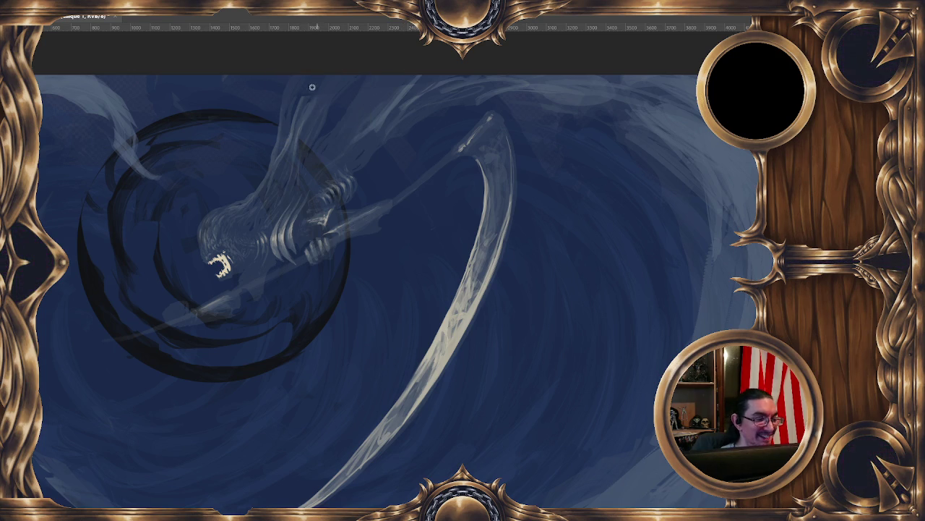
Set the brush diameter to 25 px and frame the view on the reaper's head and hood
{"action": "left_click_drag", "start_coordinate": [297, 106], "coordinate": [296, 124]}
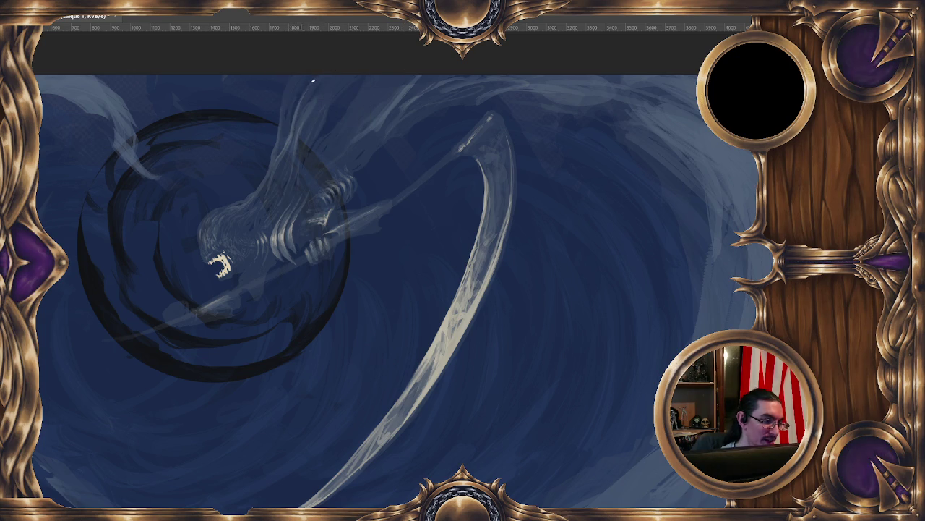
{"action": "left_click_drag", "start_coordinate": [292, 161], "coordinate": [328, 150]}
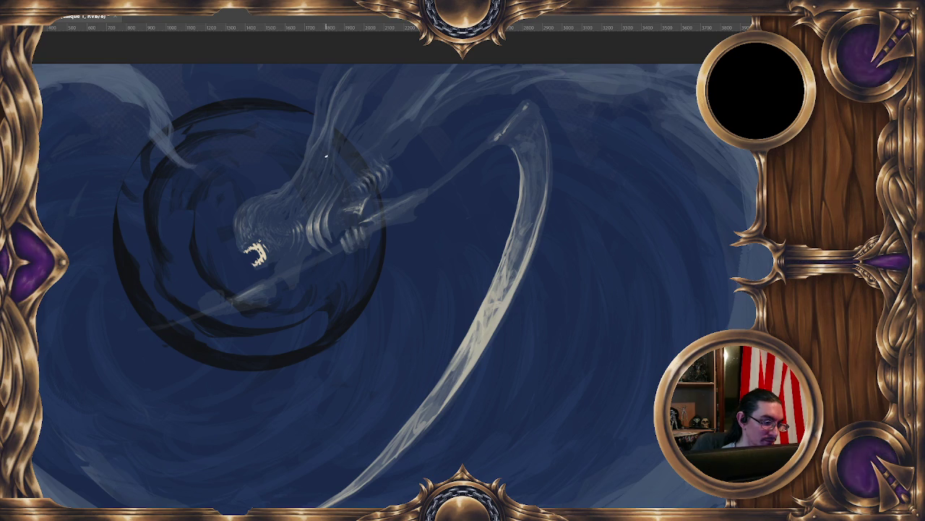
{"action": "left_click_drag", "start_coordinate": [372, 120], "coordinate": [374, 77]}
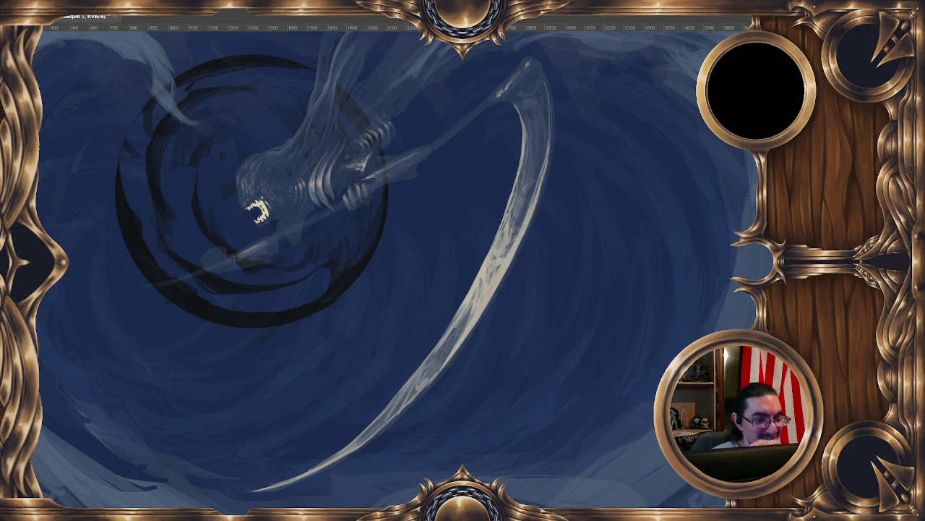
{"action": "left_click_drag", "start_coordinate": [379, 110], "coordinate": [352, 125]}
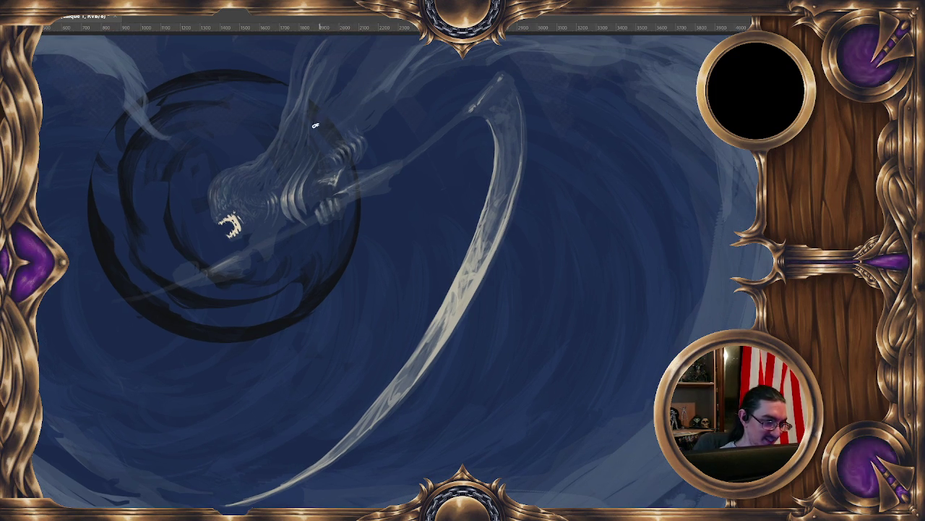
{"action": "left_click_drag", "start_coordinate": [376, 79], "coordinate": [340, 97]}
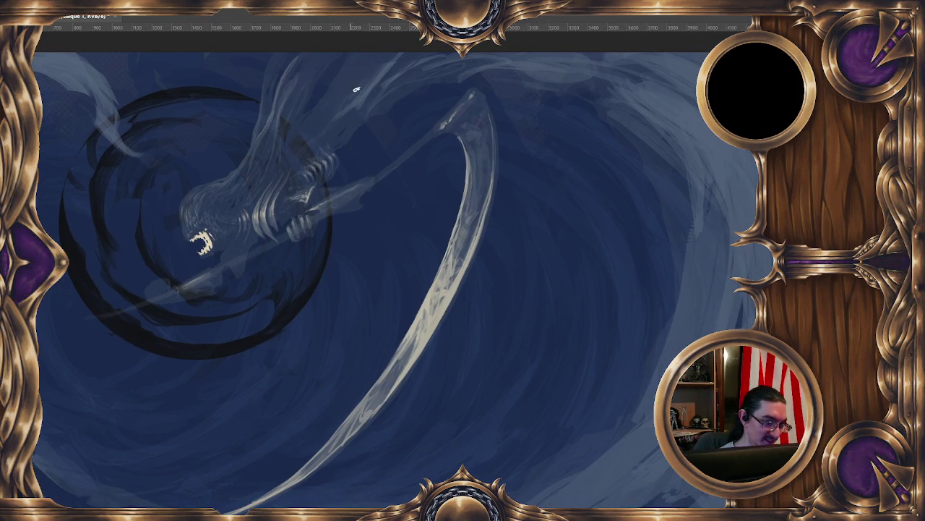
{"action": "scroll", "coordinate": [344, 106], "scroll_direction": "down", "scroll_amount": 1}
{"action": "scroll", "coordinate": [351, 122], "scroll_direction": "down", "scroll_amount": 1}
{"action": "scroll", "coordinate": [358, 144], "scroll_direction": "down", "scroll_amount": 1}
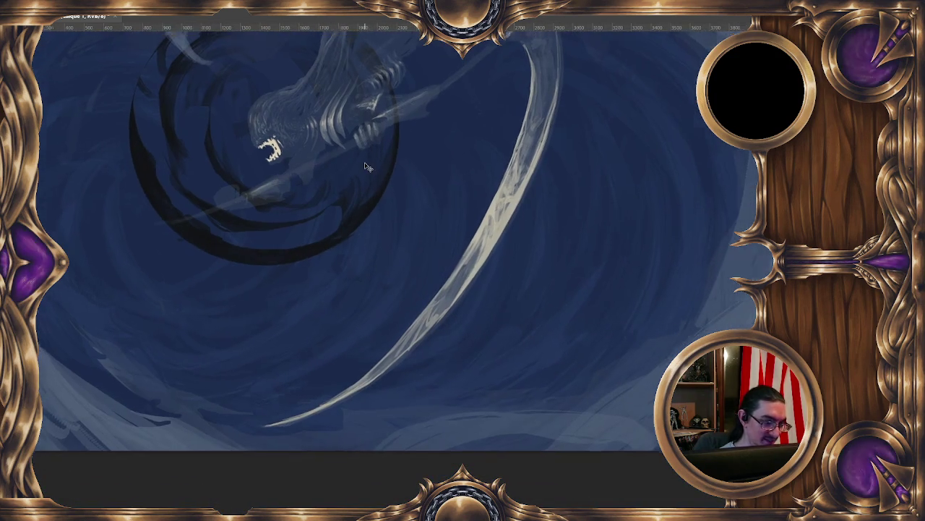
{"action": "scroll", "coordinate": [365, 164], "scroll_direction": "down", "scroll_amount": 1}
{"action": "scroll", "coordinate": [365, 163], "scroll_direction": "up", "scroll_amount": 1}
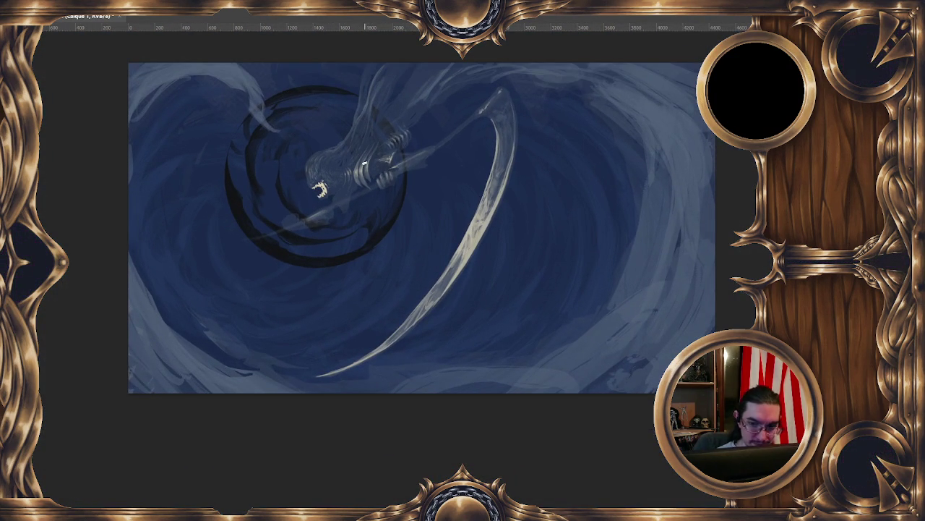
{"action": "scroll", "coordinate": [684, 188], "scroll_direction": "up", "scroll_amount": 1}
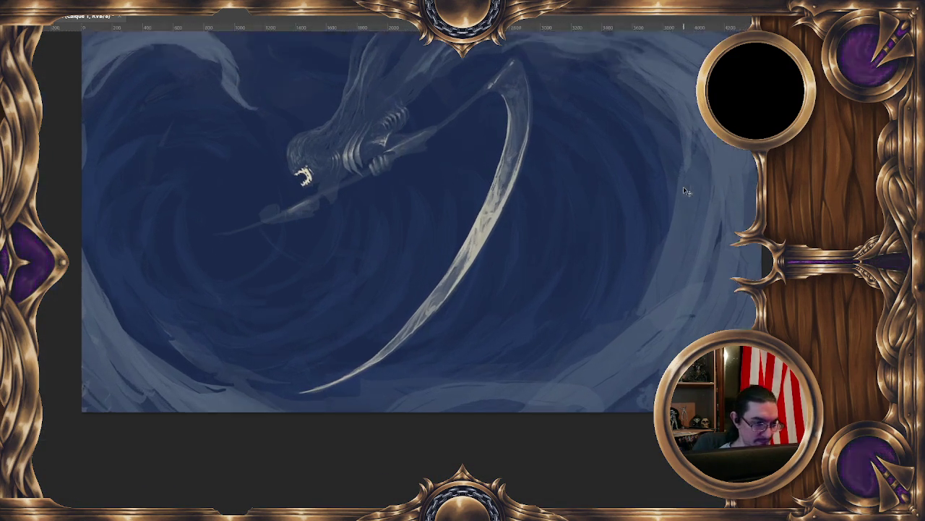
{"action": "scroll", "coordinate": [280, 160], "scroll_direction": "up", "scroll_amount": 2}
{"action": "mouse_move", "coordinate": [280, 160]}
{"action": "left_mouse_down"}
{"action": "mouse_move", "coordinate": [301, 227]}
{"action": "mouse_move", "coordinate": [314, 180]}
{"action": "left_mouse_up"}
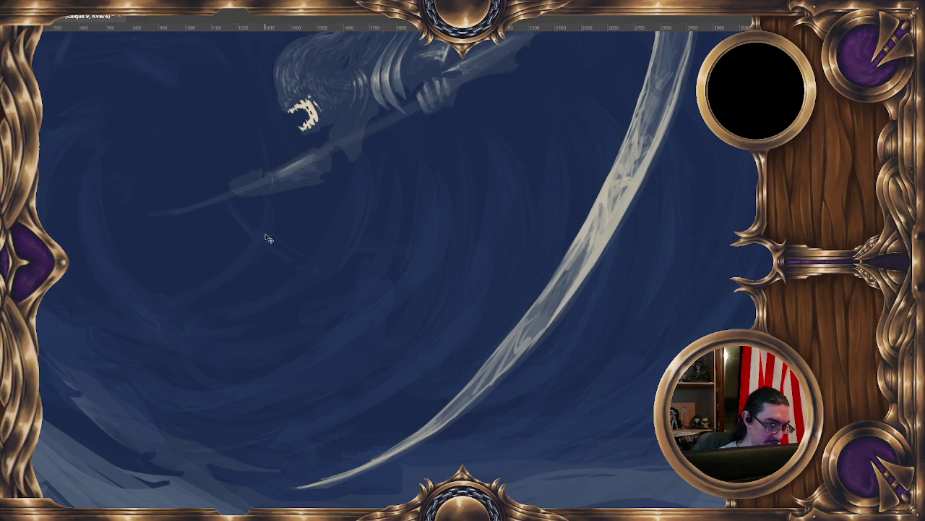
Lasso the sketched fist and move it up slightly with Free Transform
{"action": "left_click_drag", "start_coordinate": [264, 178], "coordinate": [262, 204]}
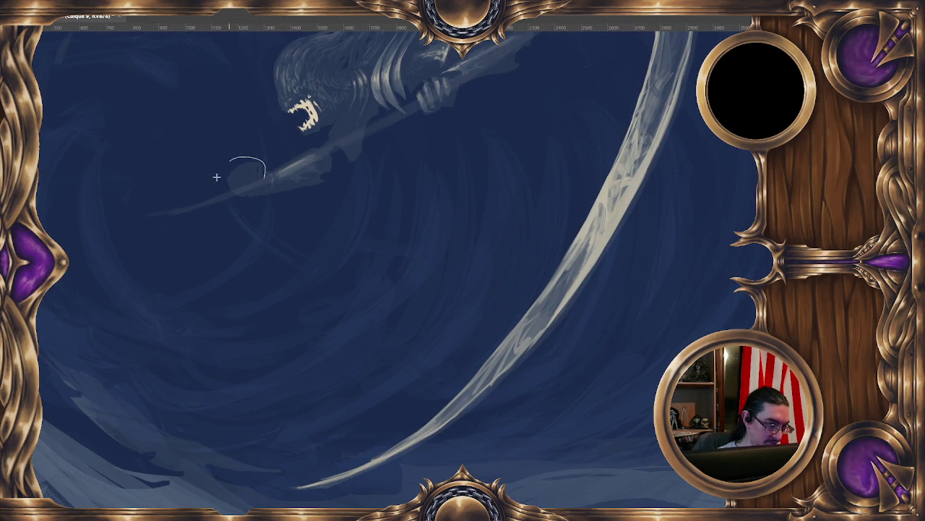
{"action": "right_click", "coordinate": [258, 172]}
{"action": "left_click", "coordinate": [317, 269]}
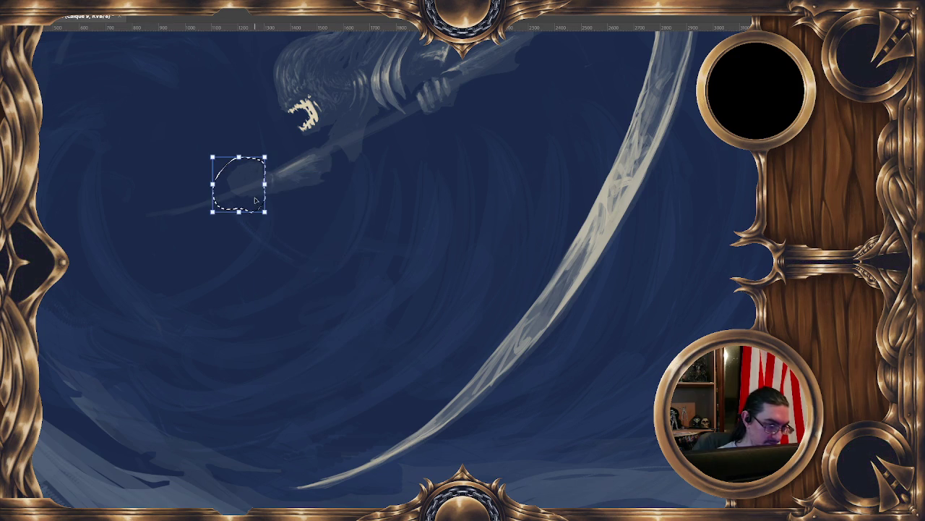
{"action": "left_click_drag", "start_coordinate": [270, 209], "coordinate": [270, 204]}
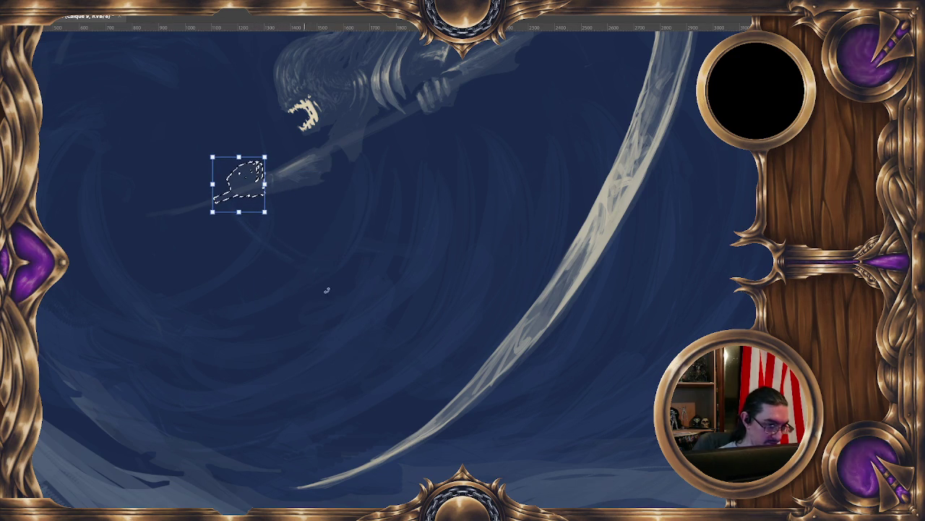
{"action": "key", "text": "Return"}
{"action": "left_click_drag", "start_coordinate": [230, 186], "coordinate": [243, 215]}
{"action": "key", "text": "ctrl+d"}
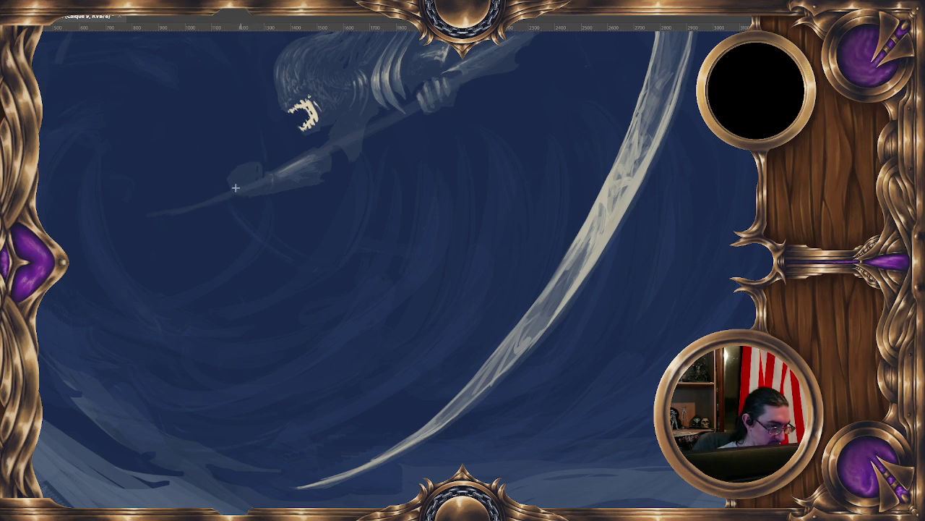
Reselect the fist and nudge it slightly down-right onto the scythe shaft
{"action": "left_click_drag", "start_coordinate": [260, 196], "coordinate": [253, 188]}
{"action": "right_click", "coordinate": [246, 181]}
{"action": "left_click", "coordinate": [275, 281]}
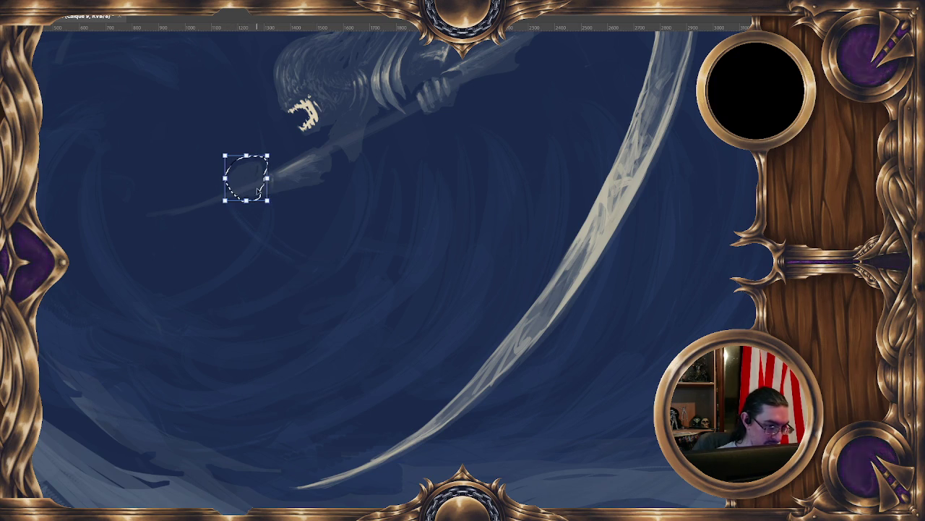
{"action": "left_click_drag", "start_coordinate": [279, 178], "coordinate": [281, 184]}
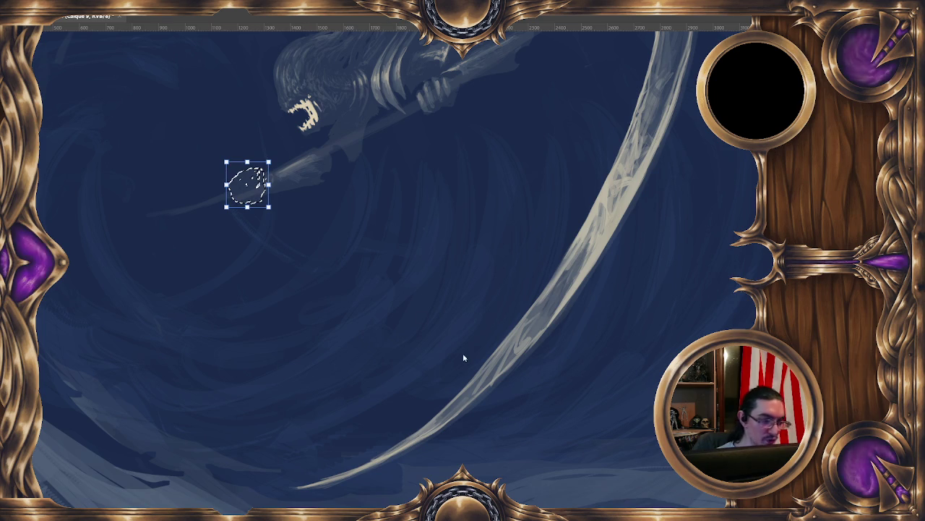
{"action": "key", "text": "Return"}
{"action": "key", "text": "ctrl+d"}
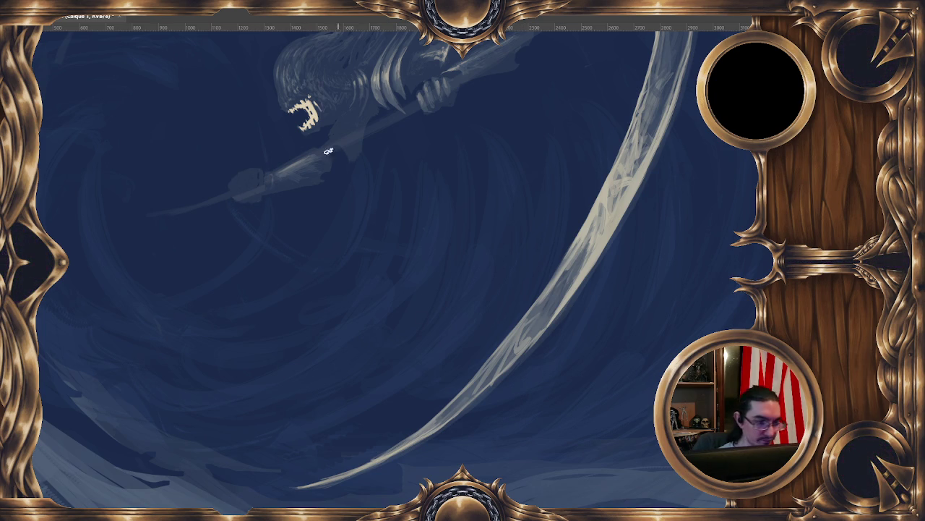
{"action": "left_click", "coordinate": [312, 165]}
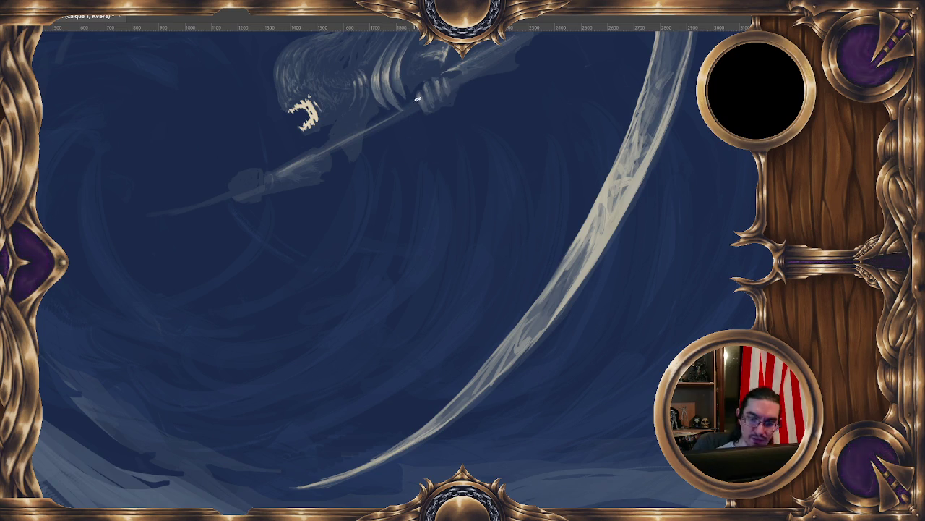
{"action": "left_click_drag", "start_coordinate": [416, 101], "coordinate": [366, 147]}
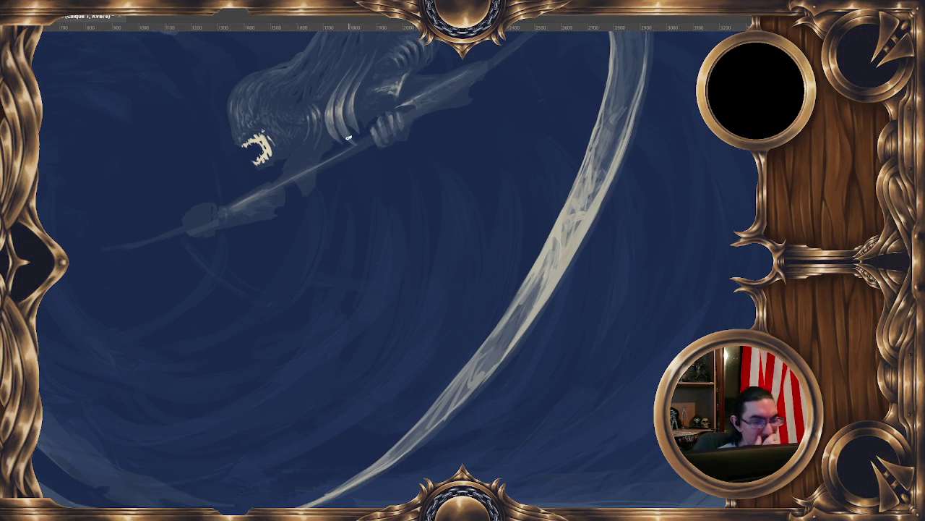
{"action": "key", "text": "minus"}
{"action": "key", "text": "minus"}
{"action": "key", "text": "minus"}
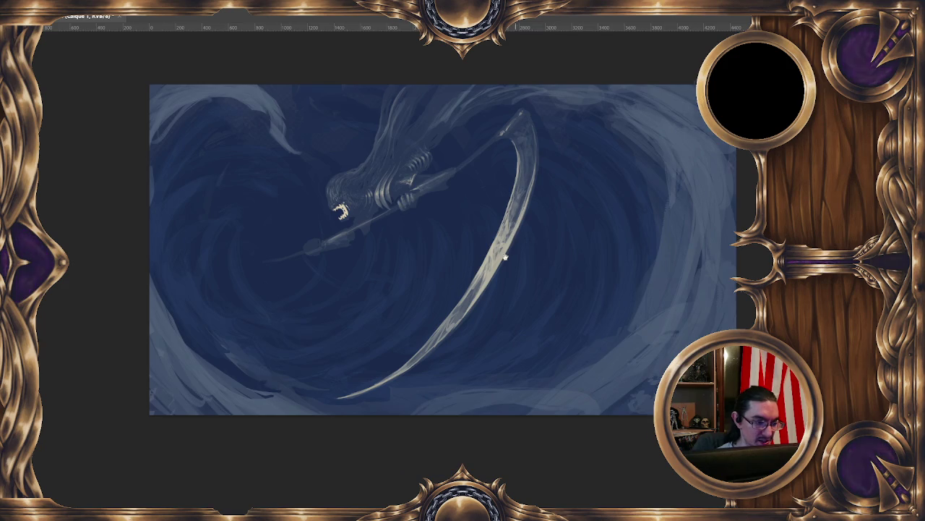
Pan and zoom the view in on the scythe blade and the reaper's upper hand
{"action": "left_click_drag", "start_coordinate": [515, 259], "coordinate": [465, 226]}
{"action": "scroll", "coordinate": [464, 224], "scroll_direction": "up", "scroll_amount": 1}
{"action": "scroll", "coordinate": [464, 225], "scroll_direction": "up", "scroll_amount": 1}
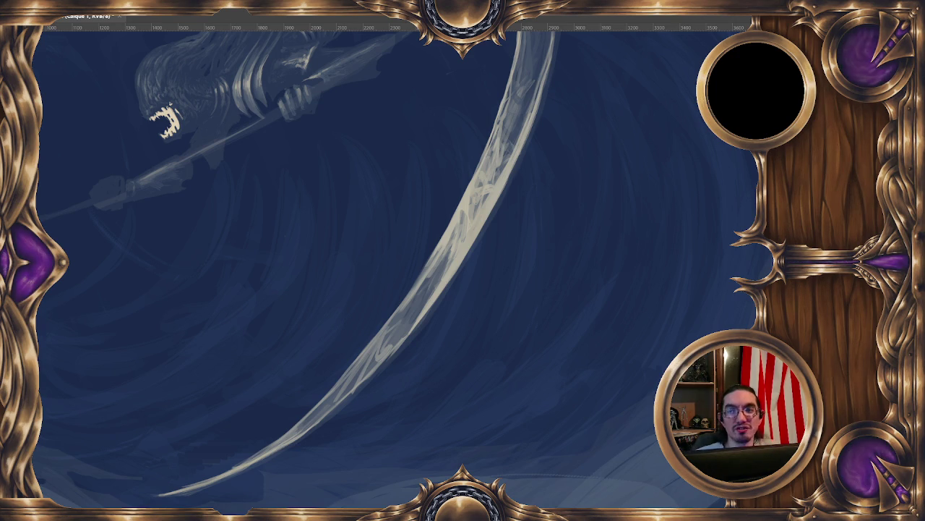
Sample a pale face tone and paint bony fingers on the lower fist gripping the shaft
{"action": "left_click_drag", "start_coordinate": [271, 101], "coordinate": [341, 140]}
{"action": "left_click", "coordinate": [326, 113], "text": "ctrl"}
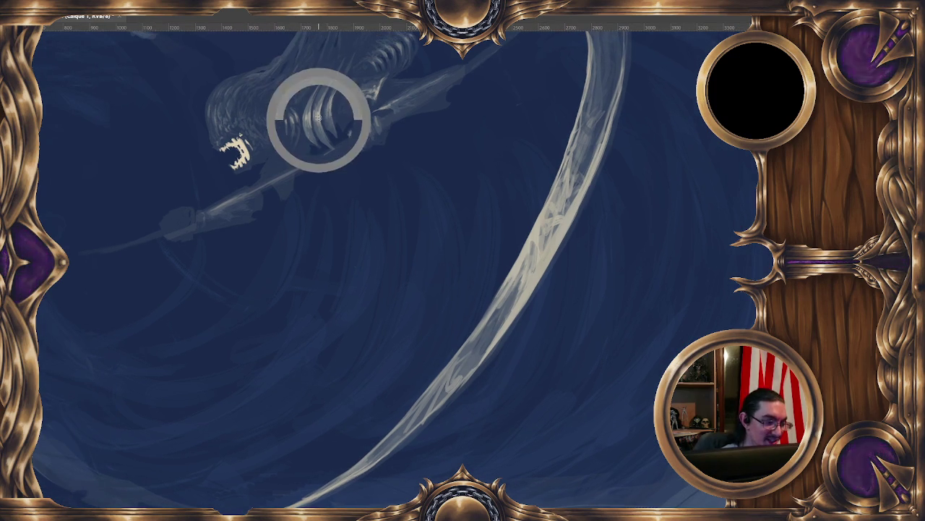
{"action": "left_click", "coordinate": [238, 151], "text": "ctrl"}
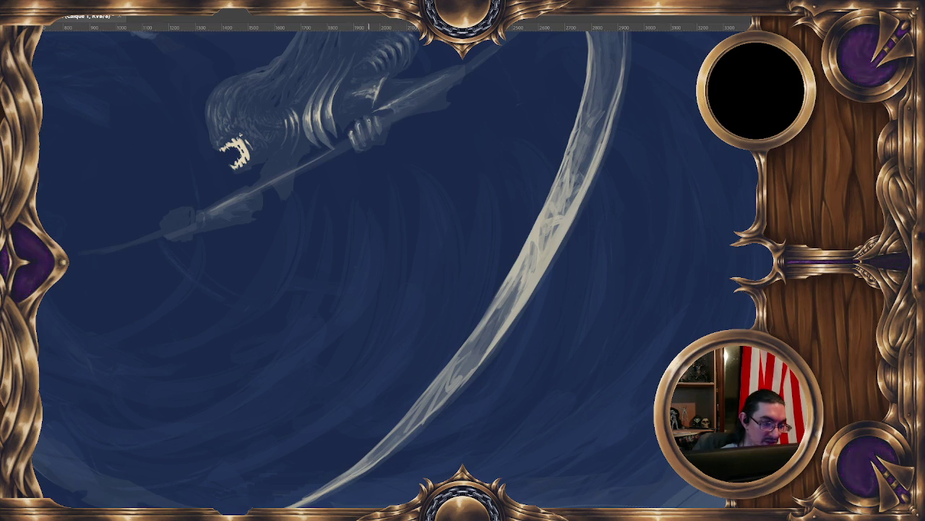
{"action": "left_click_drag", "start_coordinate": [233, 265], "coordinate": [288, 204]}
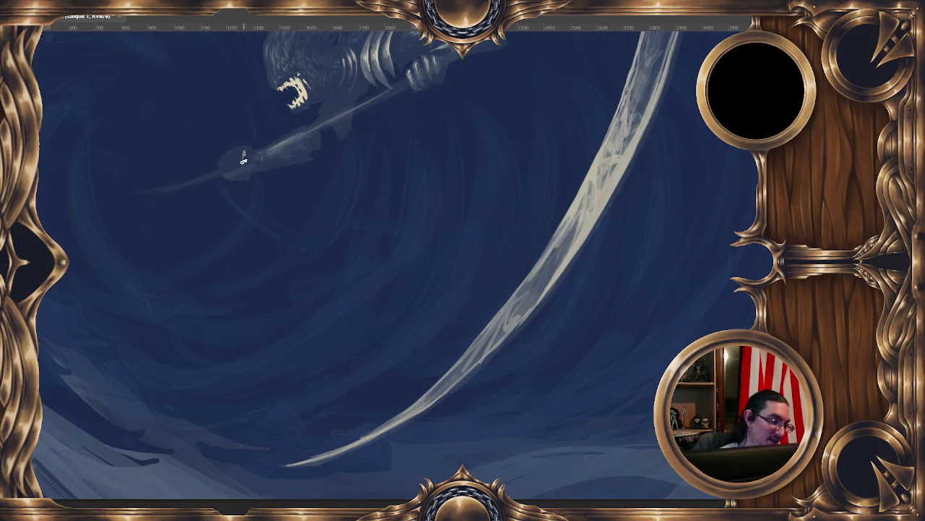
{"action": "scroll", "coordinate": [231, 219], "scroll_direction": "down", "scroll_amount": 2}
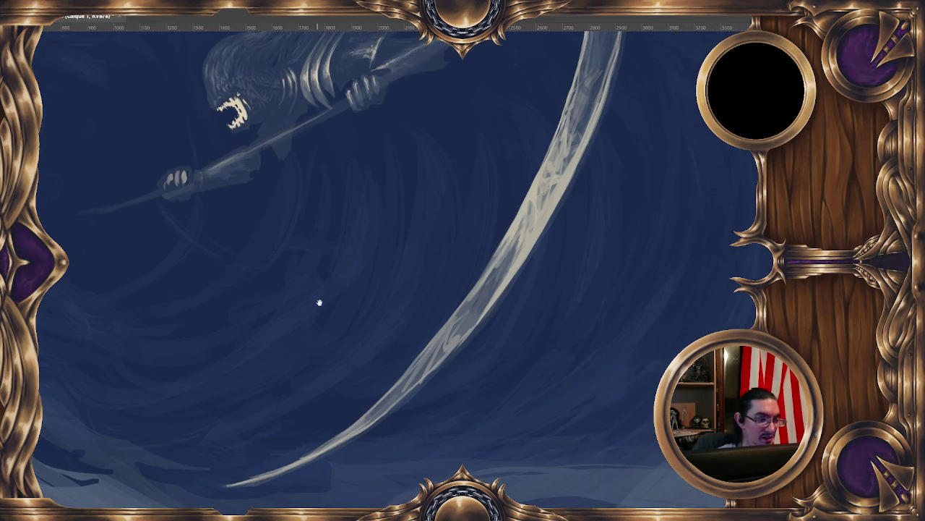
Fit the whole painting in view and dab a small glowing eye above the reaper's jaw
{"action": "left_click_drag", "start_coordinate": [318, 304], "coordinate": [358, 269]}
{"action": "scroll", "coordinate": [358, 269], "scroll_direction": "down", "scroll_amount": 1}
{"action": "scroll", "coordinate": [291, 262], "scroll_direction": "down", "scroll_amount": 1}
{"action": "left_click_drag", "start_coordinate": [328, 227], "coordinate": [283, 217]}
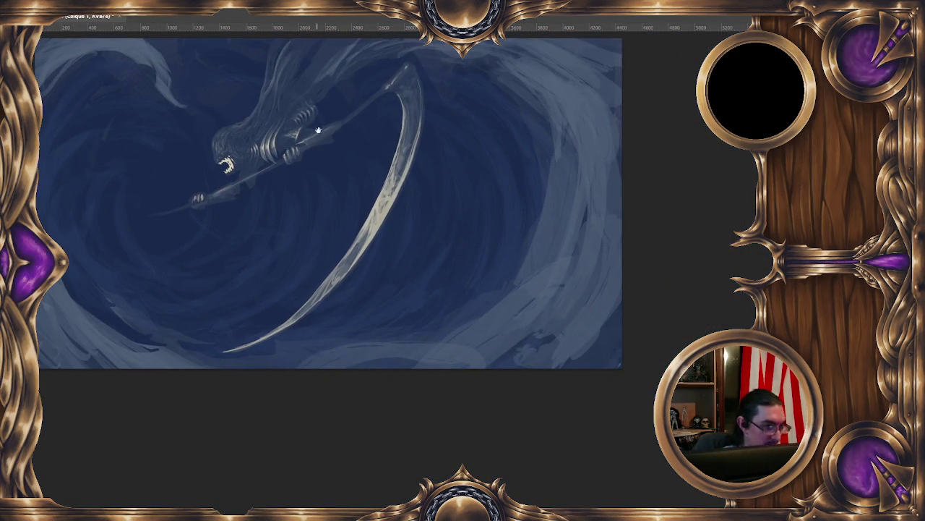
{"action": "left_click_drag", "start_coordinate": [325, 113], "coordinate": [350, 127]}
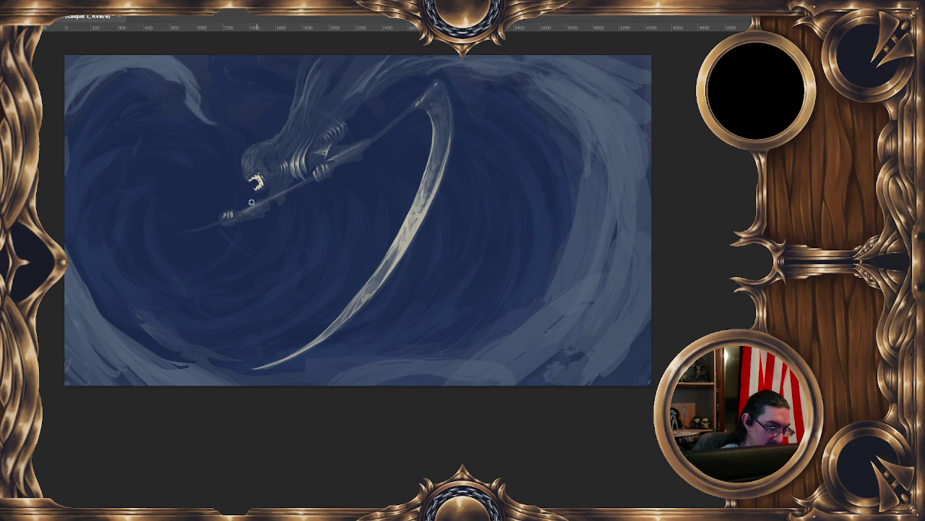
{"action": "left_click", "coordinate": [254, 160]}
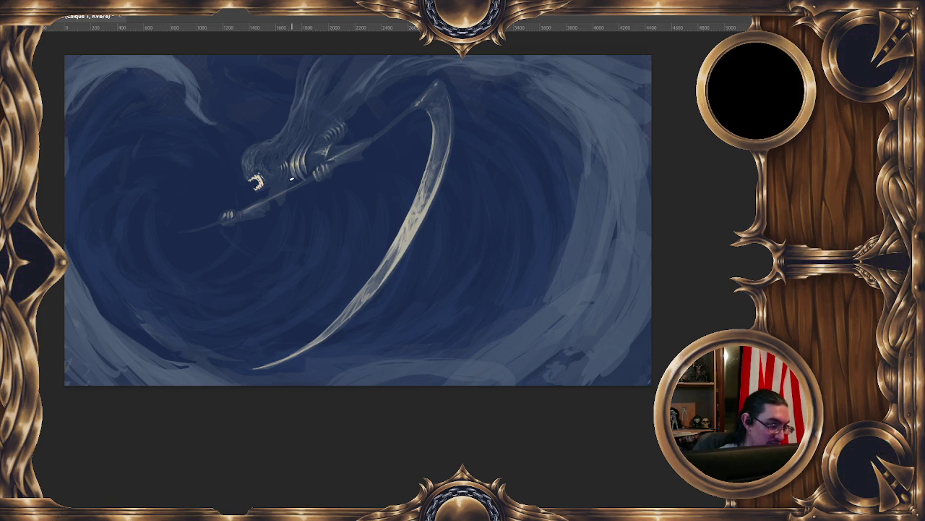
{"action": "left_click_drag", "start_coordinate": [336, 152], "coordinate": [384, 145]}
Zoom in and pan to centre the reaper's head, hands and upper scythe blade
{"action": "key", "text": "ctrl+minus"}
{"action": "key", "text": "ctrl+plus"}
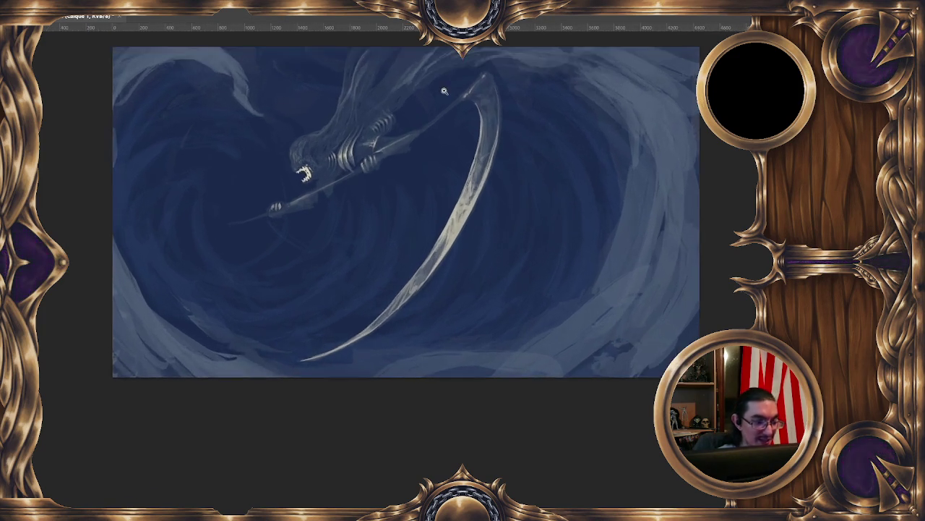
{"action": "key", "text": "ctrl+plus"}
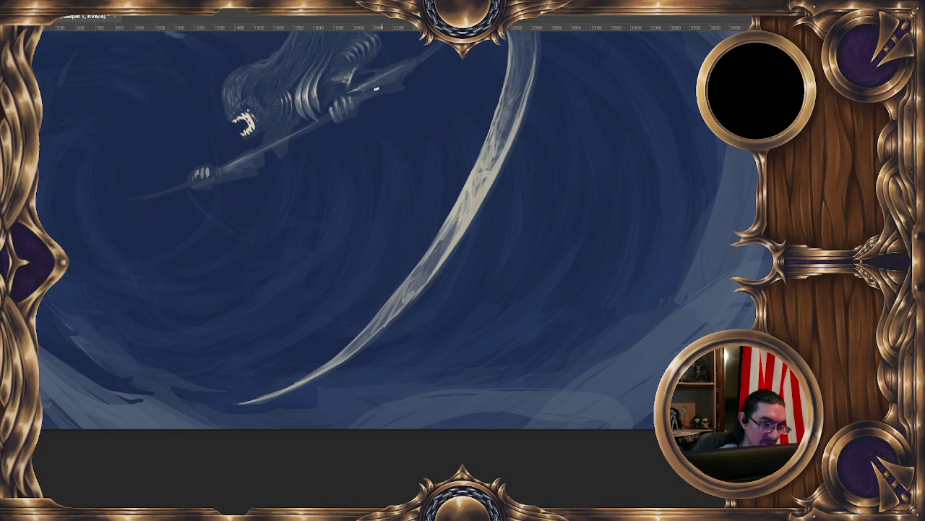
{"action": "left_click_drag", "start_coordinate": [407, 94], "coordinate": [369, 130]}
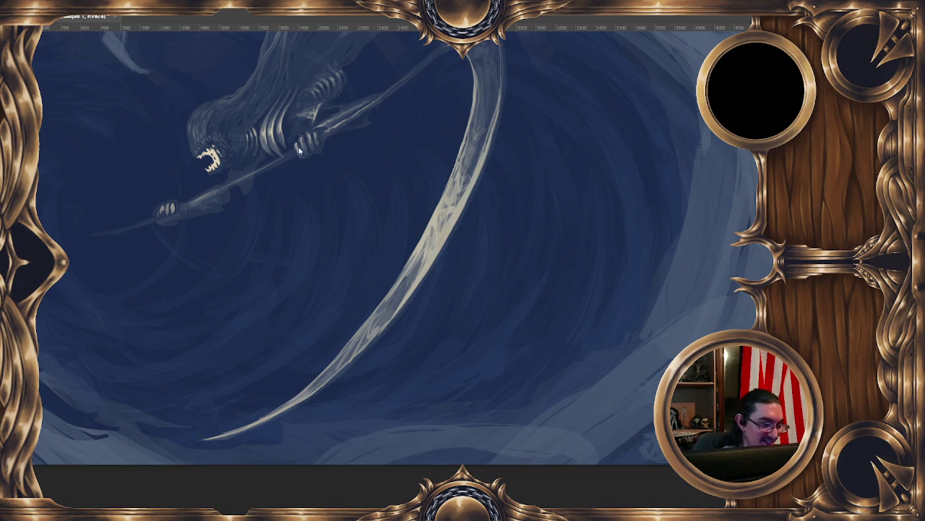
{"action": "left_click_drag", "start_coordinate": [314, 180], "coordinate": [444, 104]}
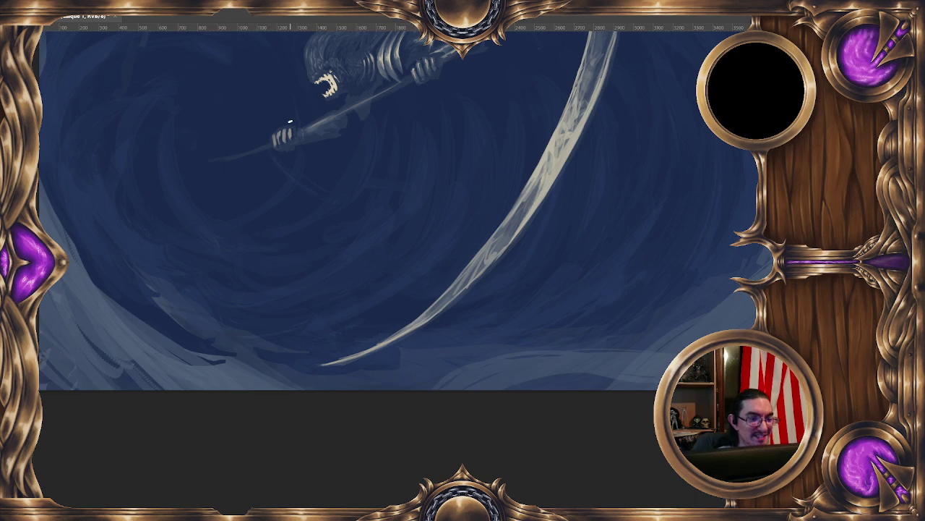
{"action": "scroll", "coordinate": [388, 181], "scroll_direction": "up", "scroll_amount": 1}
Sample colours from the head and dab a bright eye highlight on the hood
{"action": "left_click", "coordinate": [362, 101], "text": "alt"}
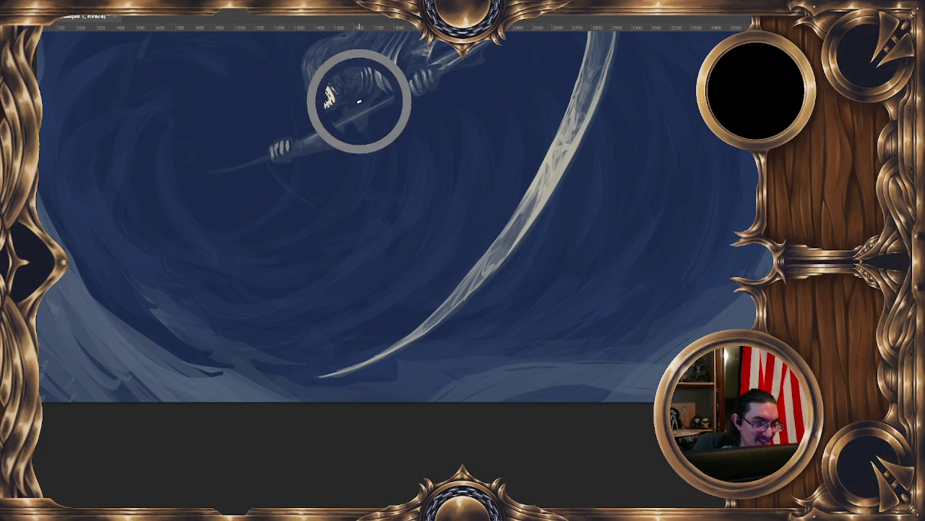
{"action": "left_click", "coordinate": [321, 133], "text": "alt"}
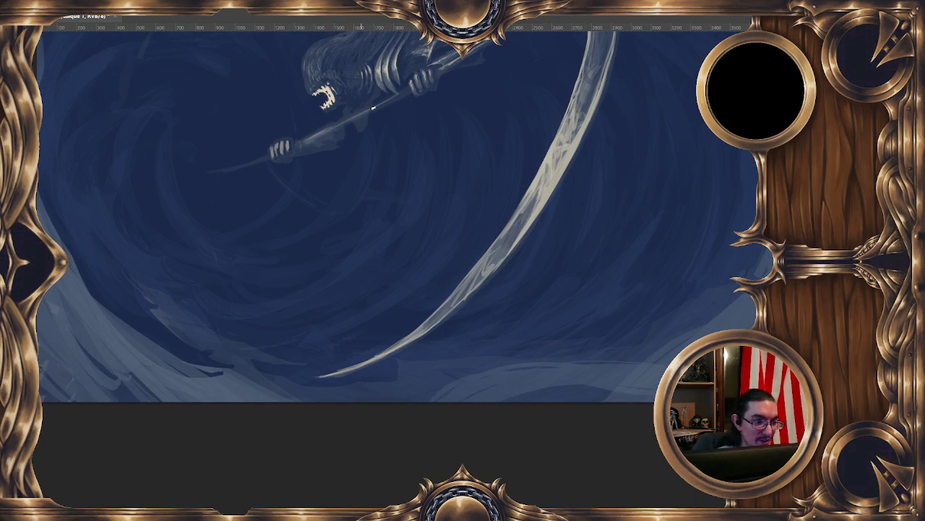
{"action": "left_click", "coordinate": [407, 89], "text": "alt"}
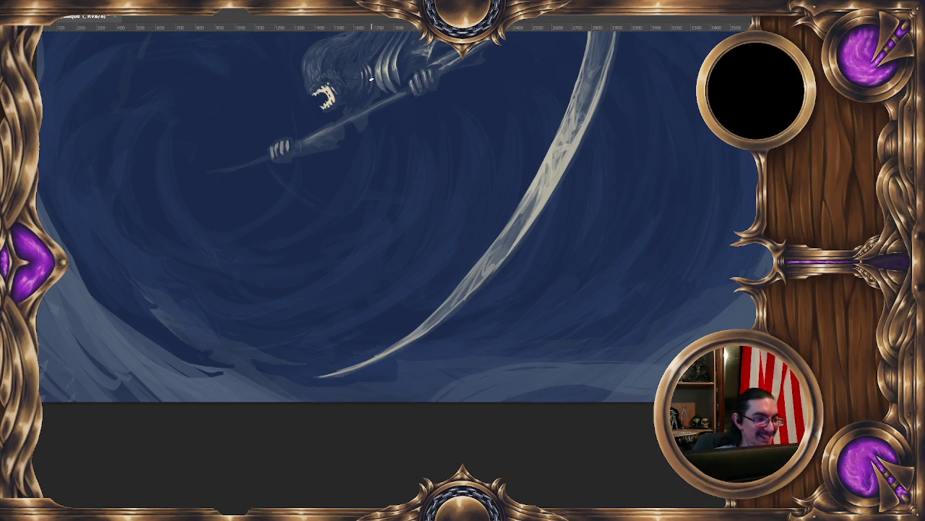
{"action": "left_click", "coordinate": [340, 102], "text": "alt"}
{"action": "left_click", "coordinate": [353, 94]}
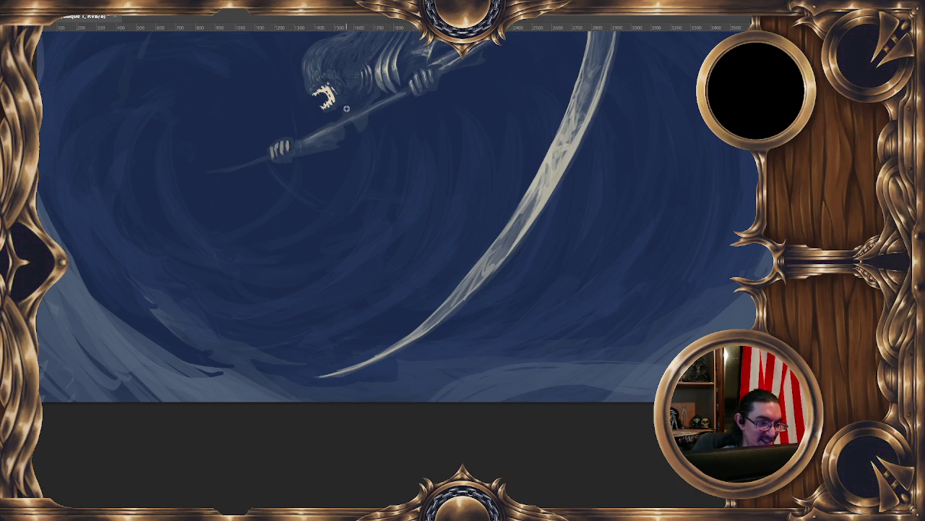
Resample colours around the head and scythe shaft, then fit the painting on screen
{"action": "left_click", "coordinate": [349, 110], "text": "alt"}
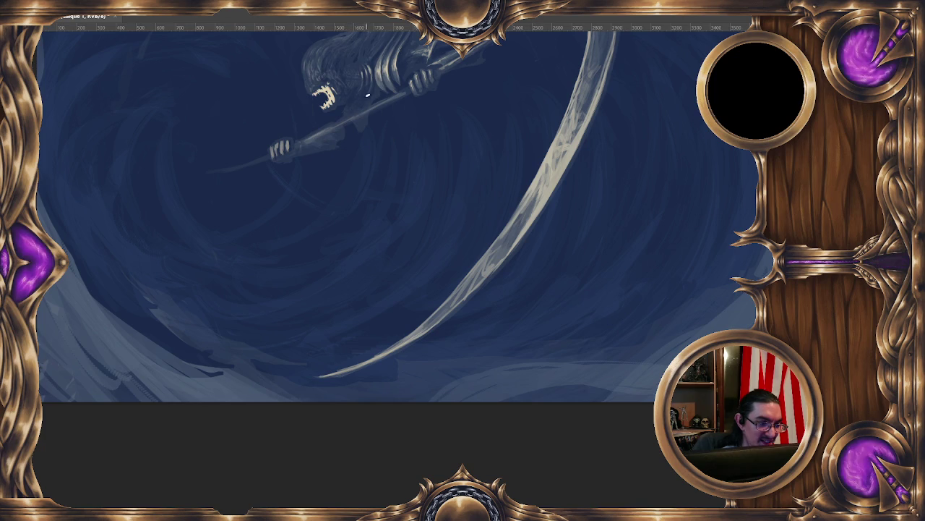
{"action": "left_click", "coordinate": [370, 95], "text": "alt"}
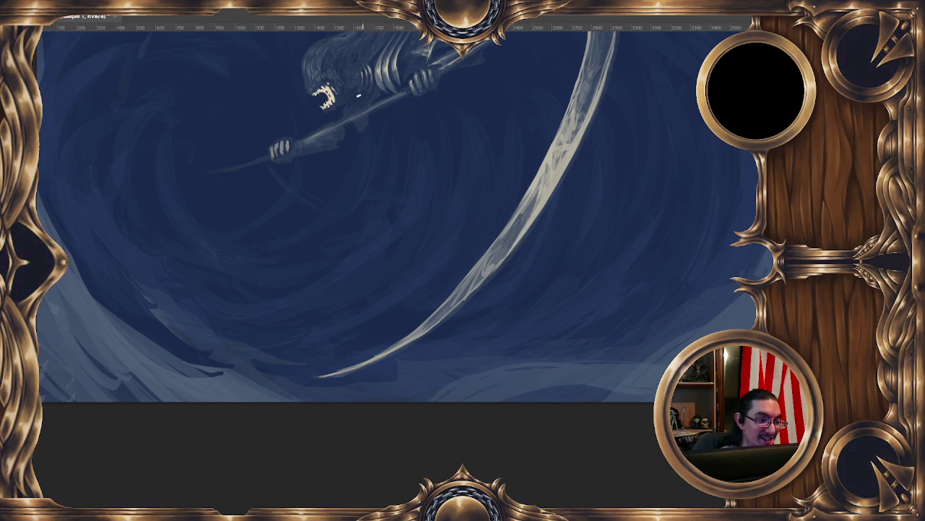
{"action": "left_click", "coordinate": [260, 109], "text": "alt"}
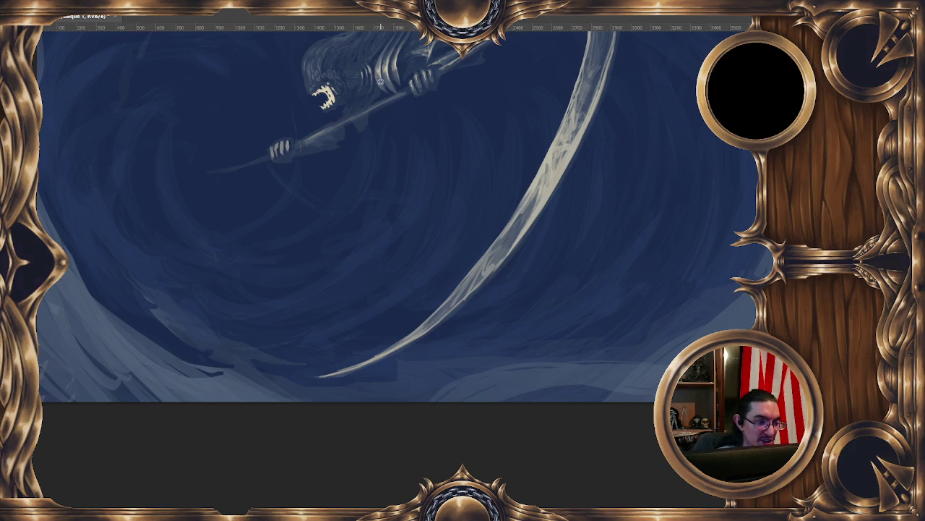
{"action": "left_click", "coordinate": [374, 61], "text": "alt"}
{"action": "left_click", "coordinate": [279, 115], "text": "alt"}
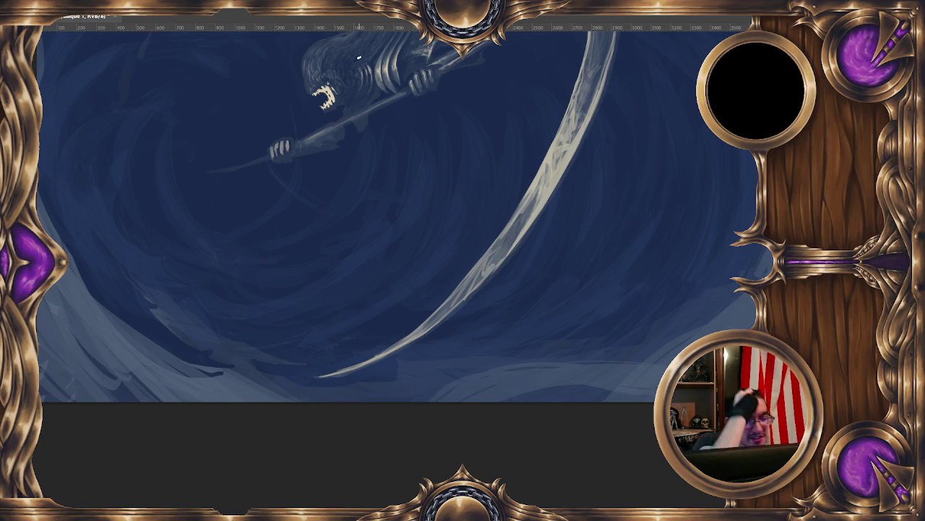
{"action": "key", "text": "ctrl+0"}
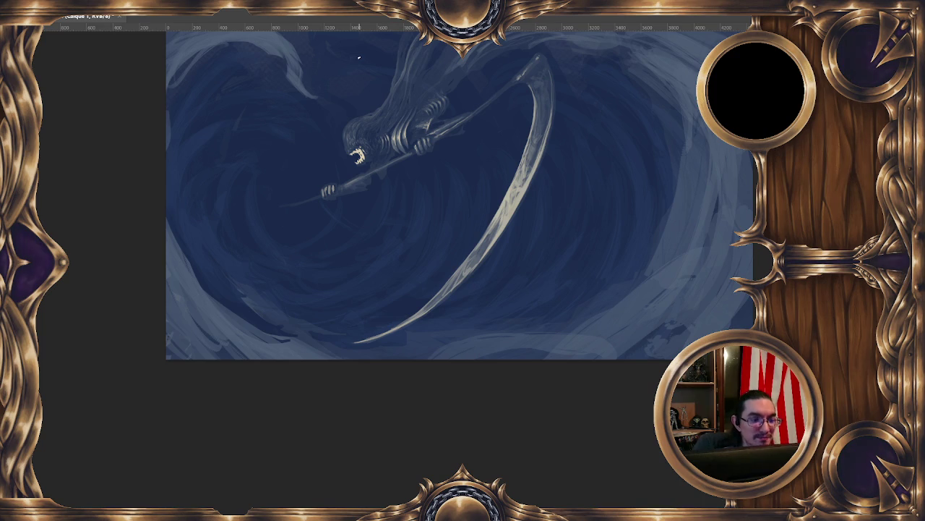
View the entire reaper and vortex painting at once
{"action": "scroll", "coordinate": [420, 239], "scroll_direction": "up", "scroll_amount": 2}
Zoom back in on the reaper and dab a white highlight on its head
{"action": "scroll", "coordinate": [362, 198], "scroll_direction": "up", "scroll_amount": 2}
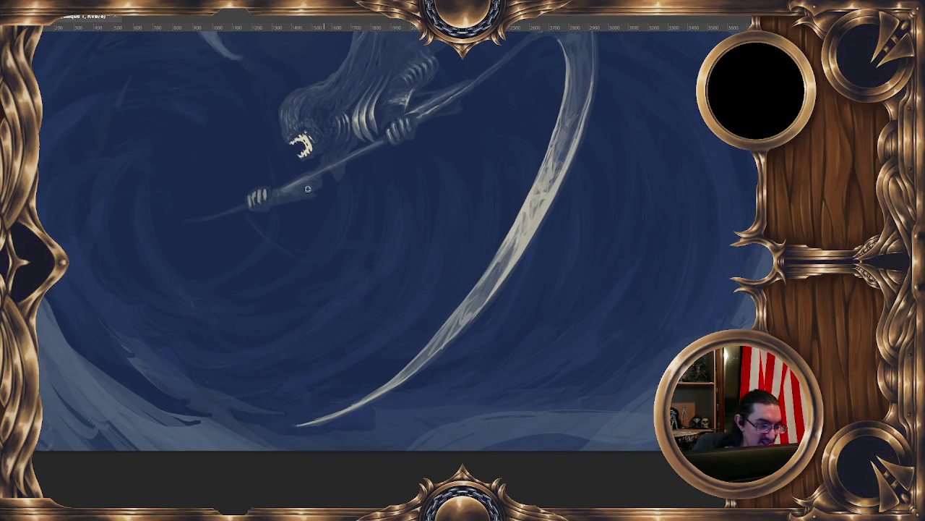
{"action": "left_click", "coordinate": [302, 113]}
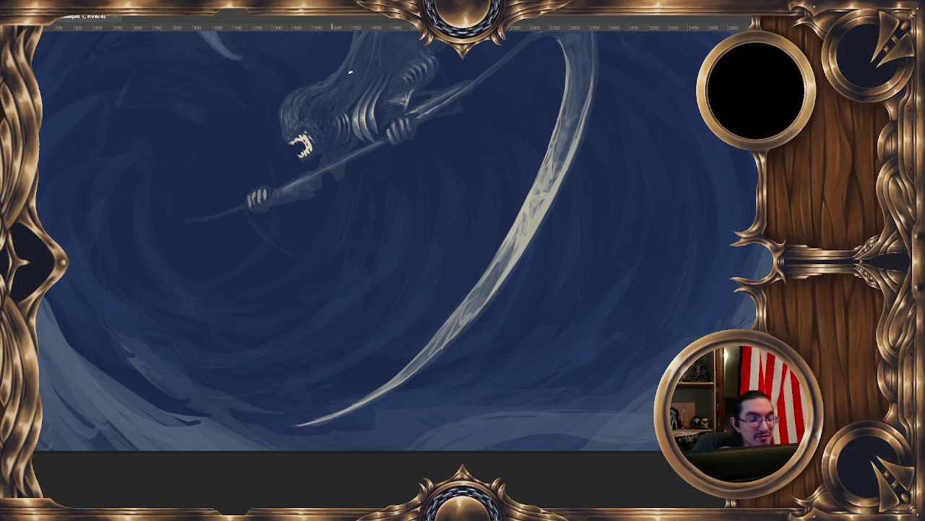
{"action": "left_click_drag", "start_coordinate": [387, 60], "coordinate": [371, 96]}
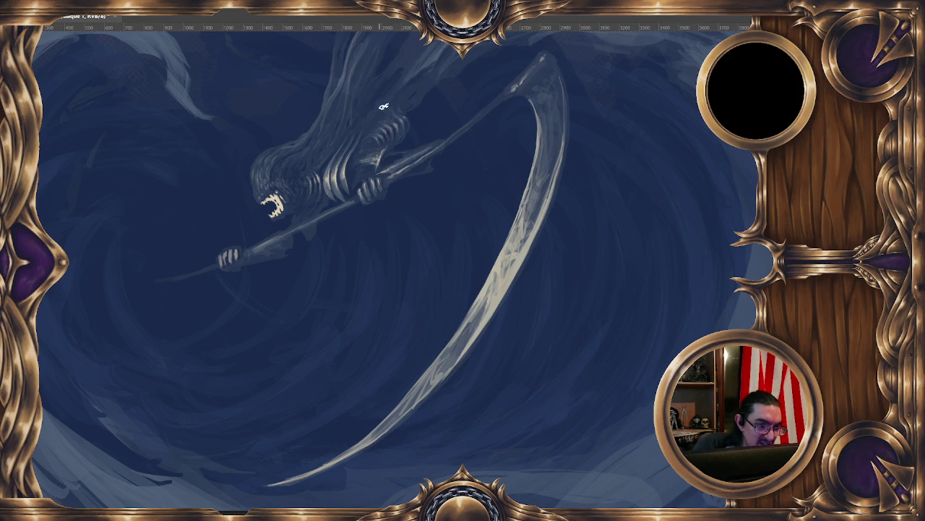
{"action": "left_click_drag", "start_coordinate": [421, 105], "coordinate": [403, 90]}
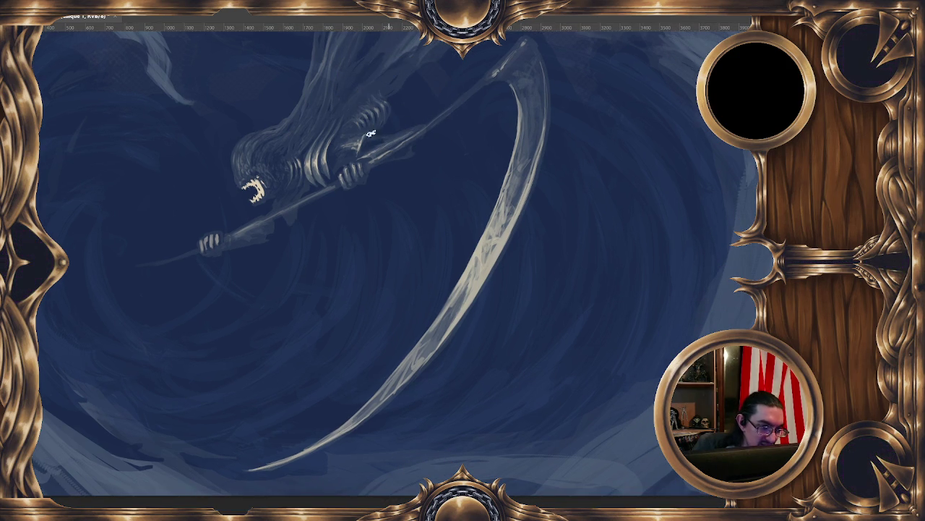
{"action": "left_click", "coordinate": [356, 145], "text": "alt"}
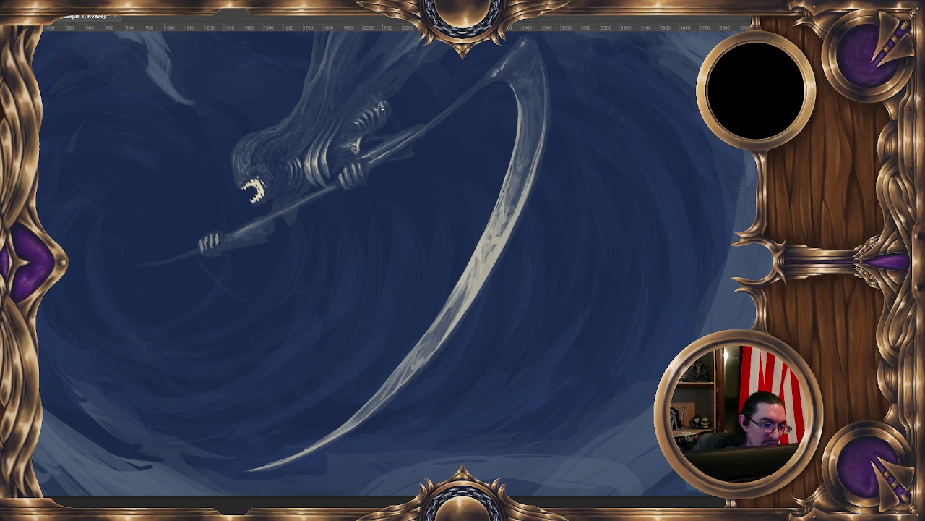
{"action": "left_click", "coordinate": [381, 105]}
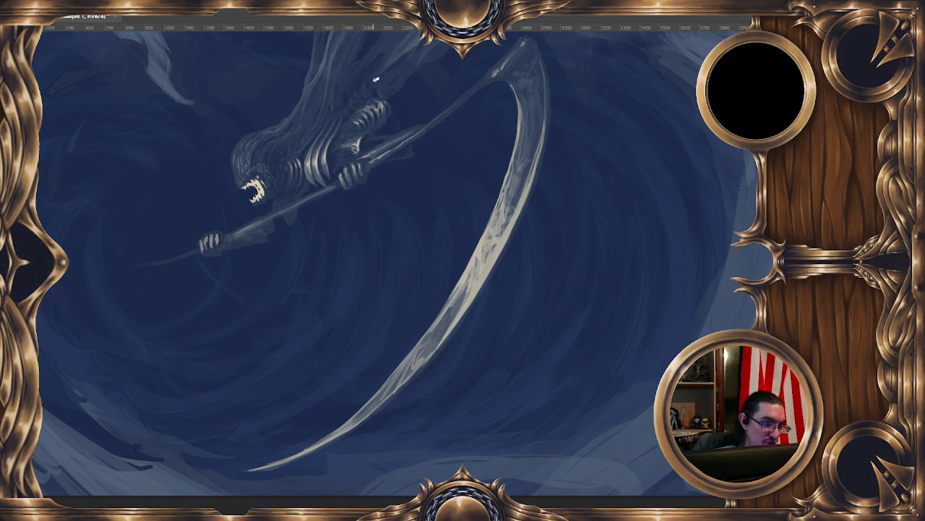
Fit the painting to the window and mirror the view horizontally
{"action": "scroll", "coordinate": [413, 161], "scroll_direction": "down", "scroll_amount": 2}
{"action": "scroll", "coordinate": [413, 161], "scroll_direction": "down", "scroll_amount": 3}
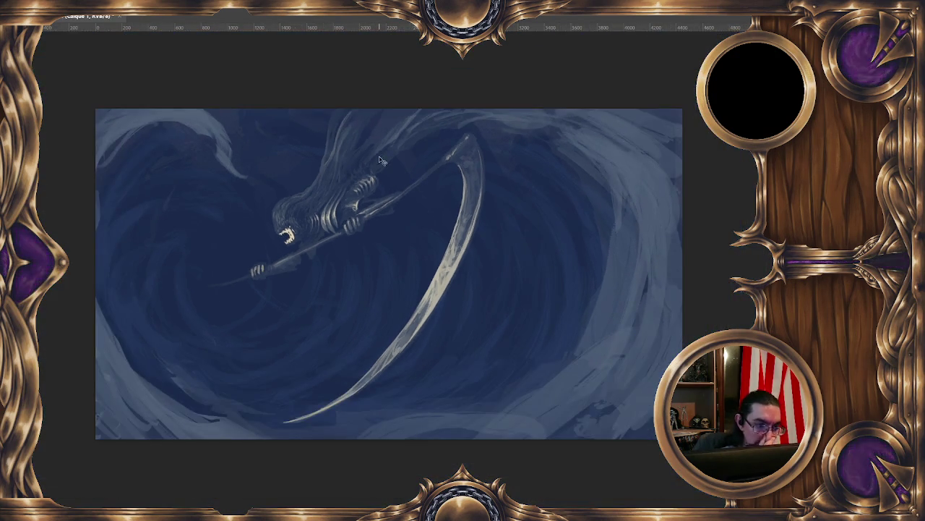
{"action": "scroll", "coordinate": [378, 156], "scroll_direction": "up", "scroll_amount": 5}
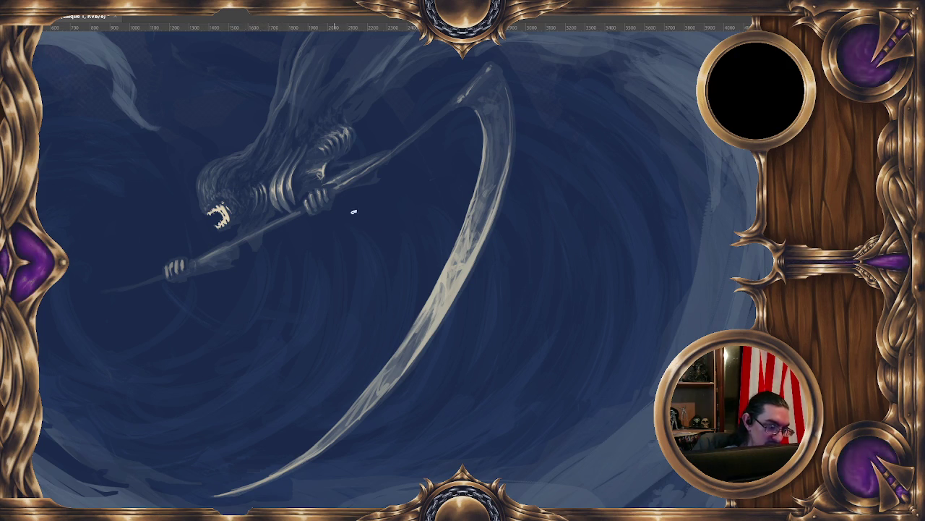
{"action": "key", "text": "ctrl+0"}
{"action": "key", "text": "h"}
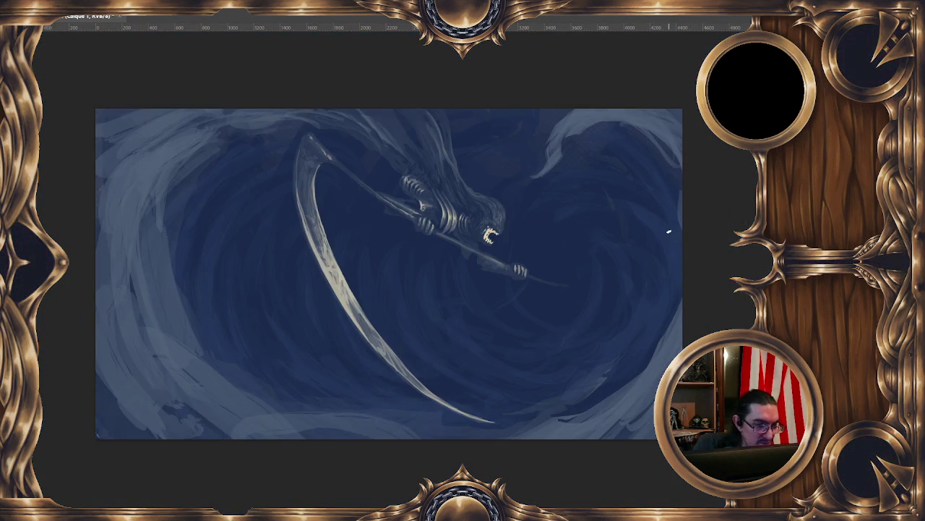
{"action": "scroll", "coordinate": [378, 282], "scroll_direction": "up", "scroll_amount": 1}
{"action": "scroll", "coordinate": [379, 282], "scroll_direction": "up", "scroll_amount": 1}
{"action": "scroll", "coordinate": [362, 270], "scroll_direction": "up", "scroll_amount": 1}
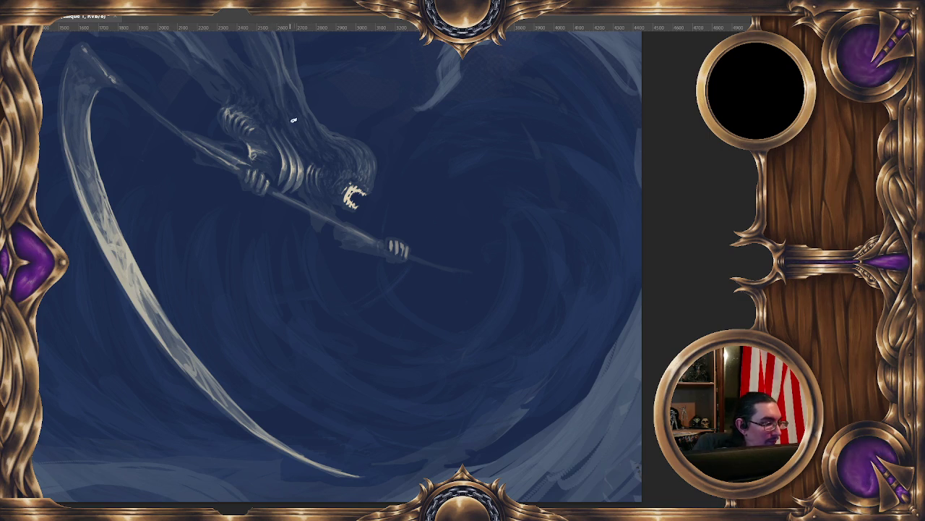
Flip the canvas view back to its original orientation and zoom out
{"action": "scroll", "coordinate": [274, 97], "scroll_direction": "up", "scroll_amount": 1}
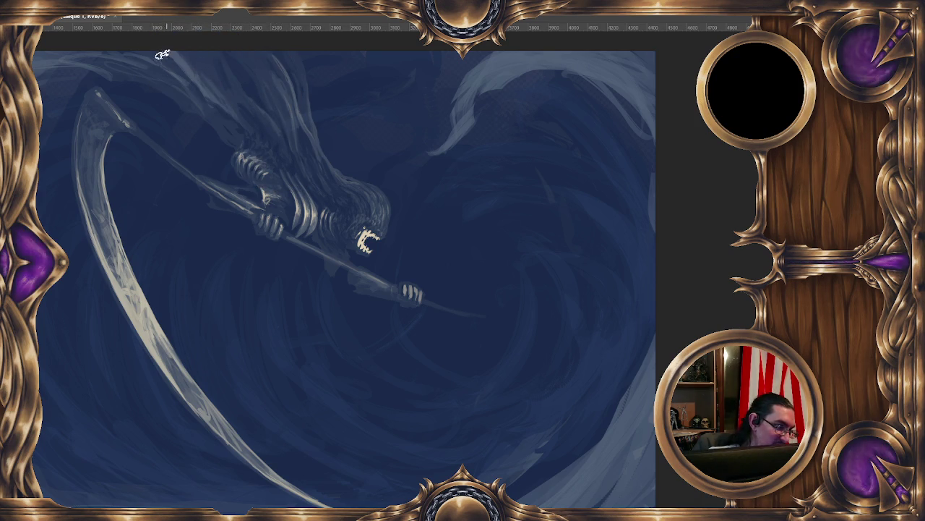
{"action": "left_click_drag", "start_coordinate": [248, 134], "coordinate": [331, 230]}
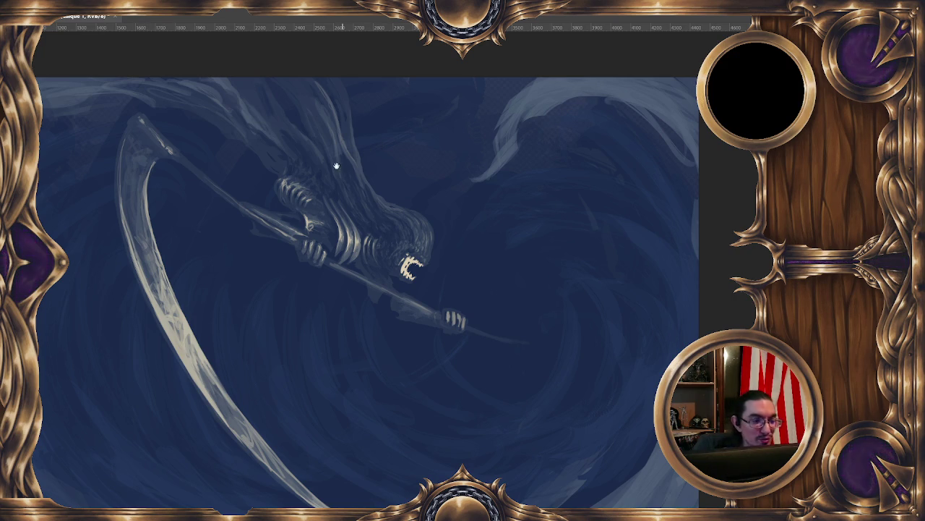
{"action": "left_click_drag", "start_coordinate": [340, 163], "coordinate": [377, 188]}
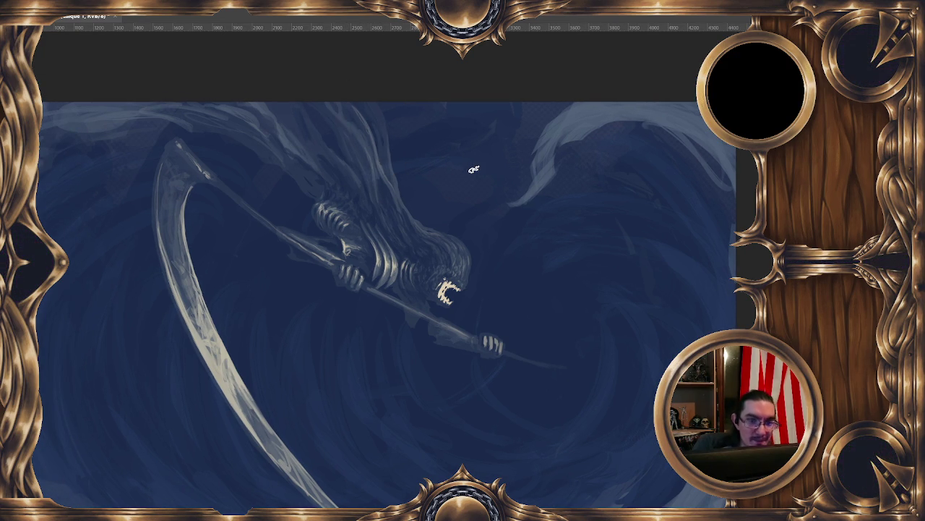
{"action": "key", "text": "h"}
{"action": "scroll", "coordinate": [287, 129], "scroll_direction": "down", "scroll_amount": 2}
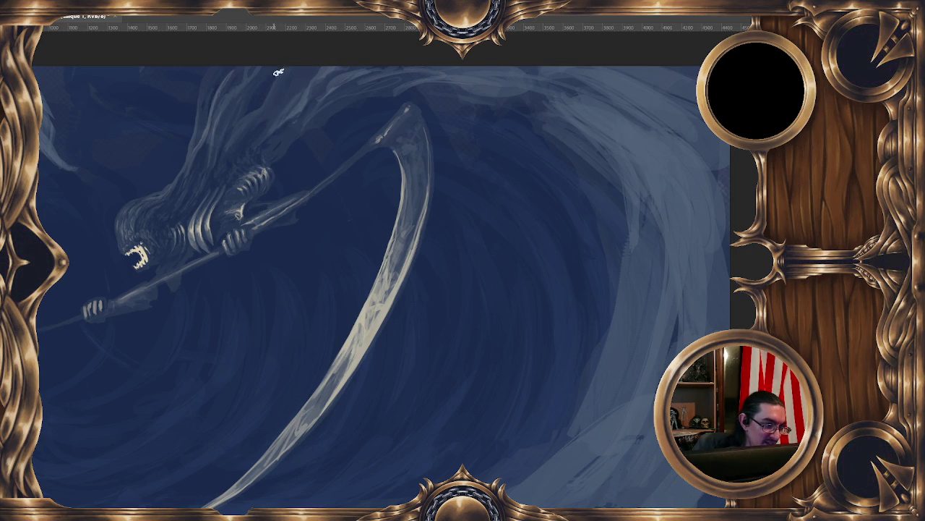
{"action": "scroll", "coordinate": [276, 150], "scroll_direction": "down", "scroll_amount": 1}
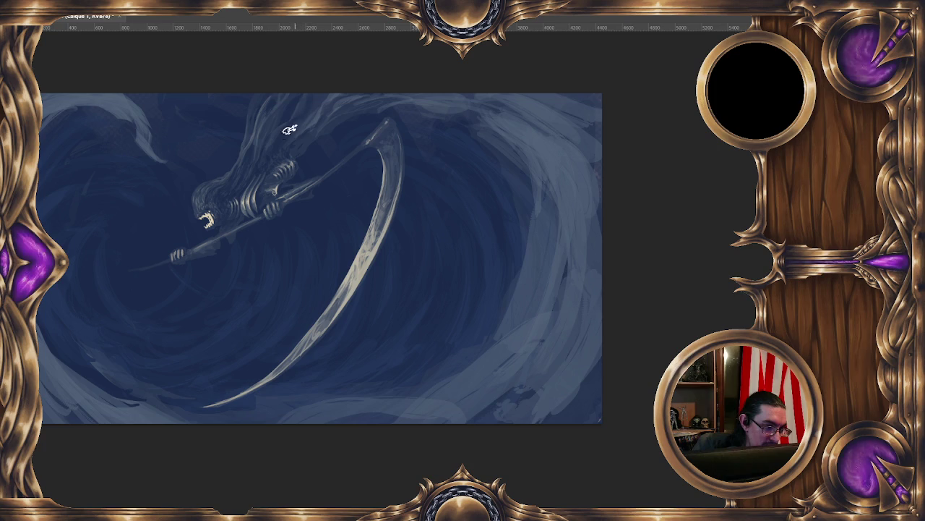
Switch to a different brush preset and undo the stray dark stroke over the head
{"action": "double_click", "coordinate": [416, 476]}
{"action": "scroll", "coordinate": [373, 230], "scroll_direction": "up", "scroll_amount": 3}
{"action": "scroll", "coordinate": [373, 230], "scroll_direction": "up", "scroll_amount": 2}
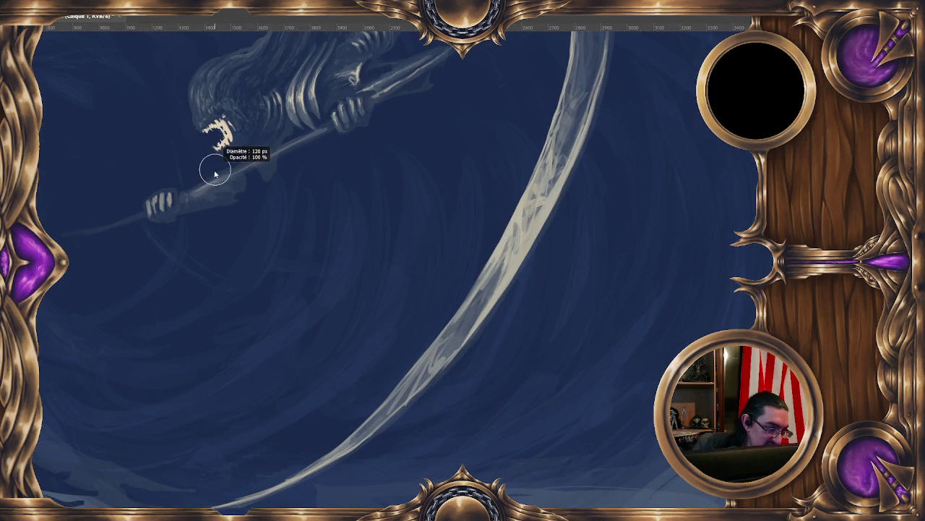
{"action": "left_click_drag", "start_coordinate": [164, 191], "coordinate": [240, 162]}
{"action": "key", "text": "bracketright"}
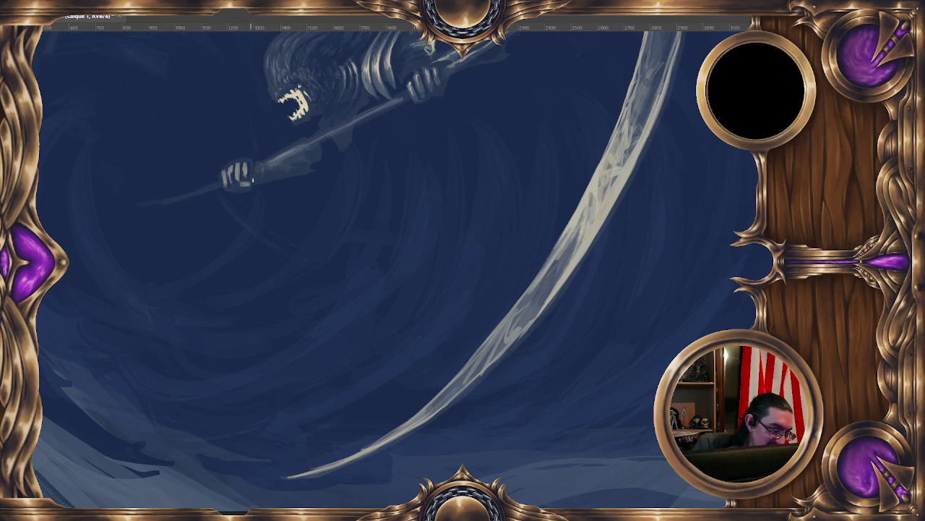
{"action": "left_click_drag", "start_coordinate": [243, 178], "coordinate": [273, 132]}
{"action": "key", "text": "ctrl+z"}
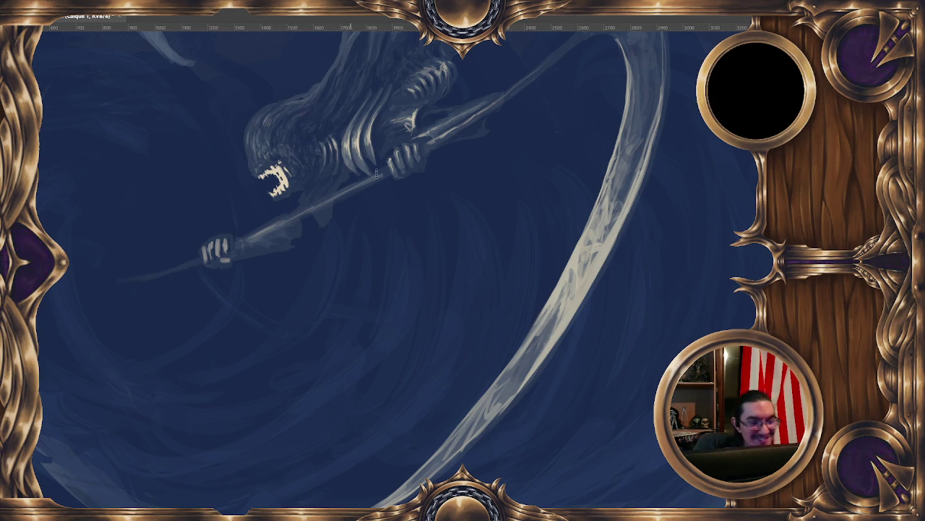
Reposition the view and reduce the brush diameter to 26 px
{"action": "left_click_drag", "start_coordinate": [267, 125], "coordinate": [236, 128]}
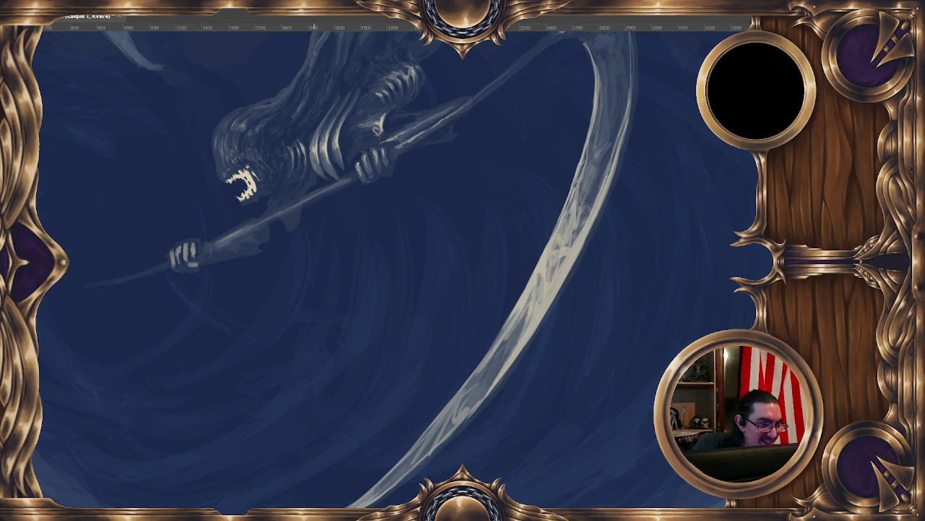
{"action": "left_click_drag", "start_coordinate": [410, 149], "coordinate": [396, 163]}
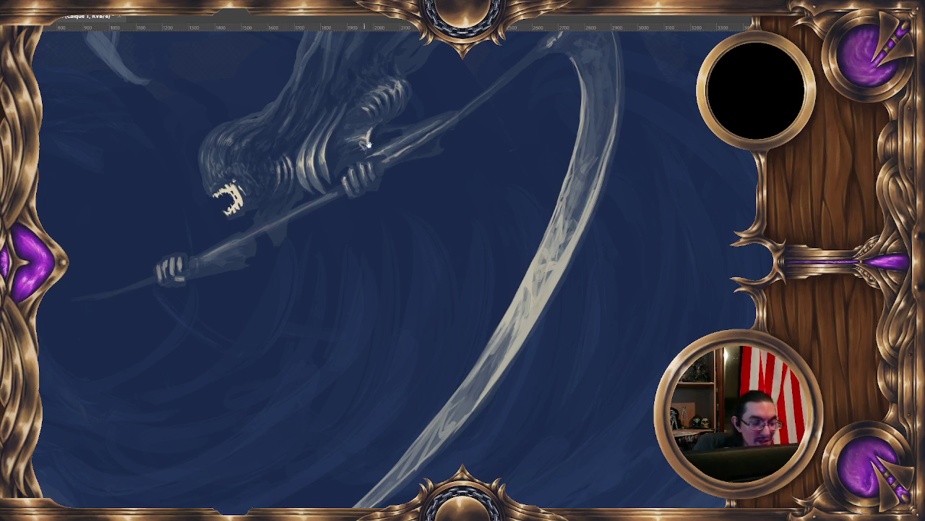
{"action": "scroll", "coordinate": [305, 147], "scroll_direction": "down", "scroll_amount": 1}
{"action": "key", "text": "bracketleft"}
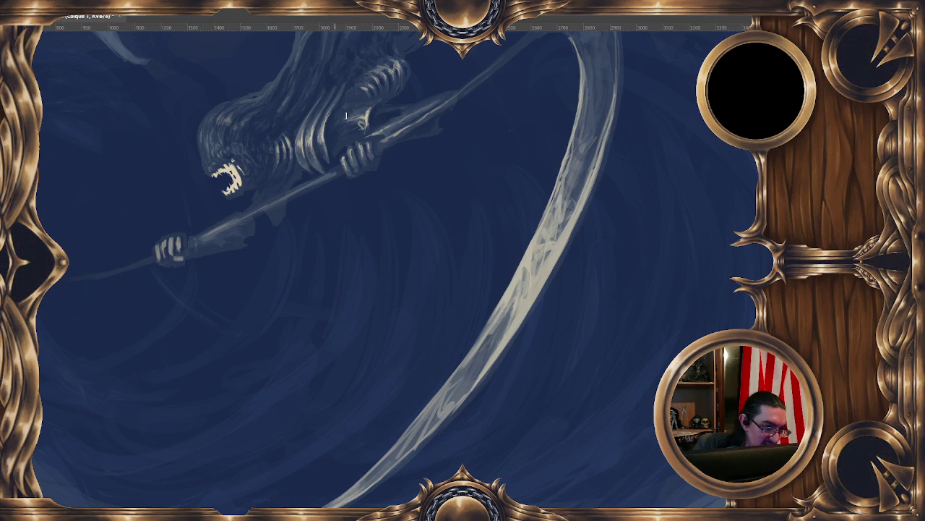
{"action": "left_click_drag", "start_coordinate": [353, 130], "coordinate": [340, 126]}
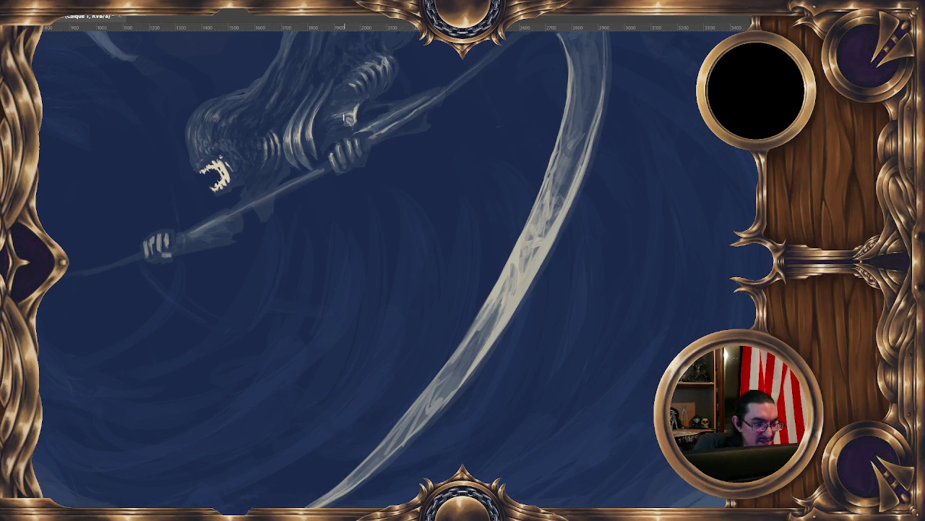
{"action": "right_click", "coordinate": [356, 91], "text": "alt"}
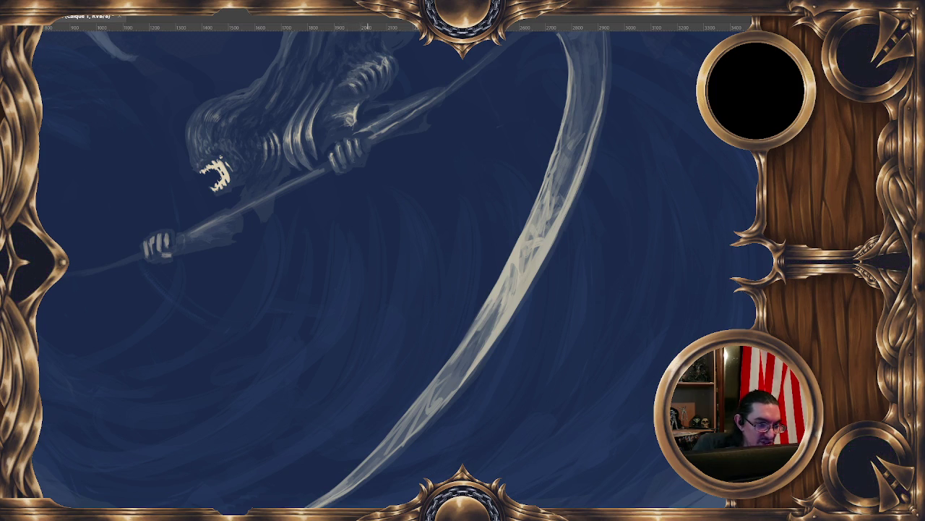
{"action": "scroll", "coordinate": [403, 67], "scroll_direction": "down", "scroll_amount": 1}
{"action": "scroll", "coordinate": [396, 94], "scroll_direction": "down", "scroll_amount": 2}
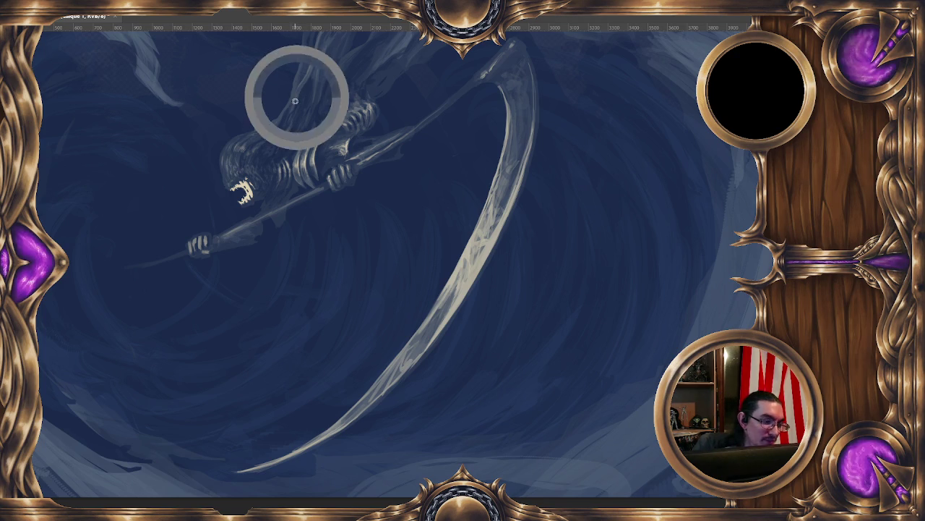
Sample the greyish hood colour and set the brush diameter to 34 px
{"action": "left_click_drag", "start_coordinate": [305, 67], "coordinate": [314, 105]}
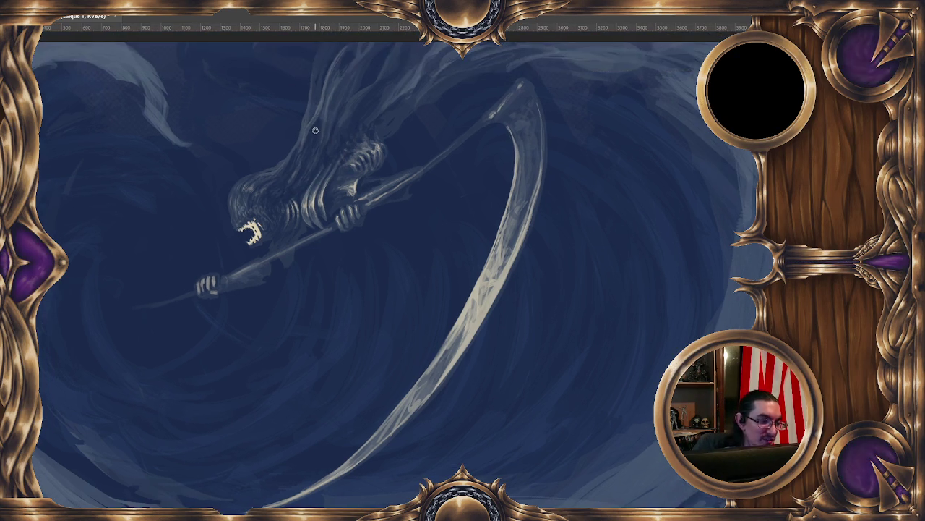
{"action": "right_click", "coordinate": [309, 88], "text": "alt"}
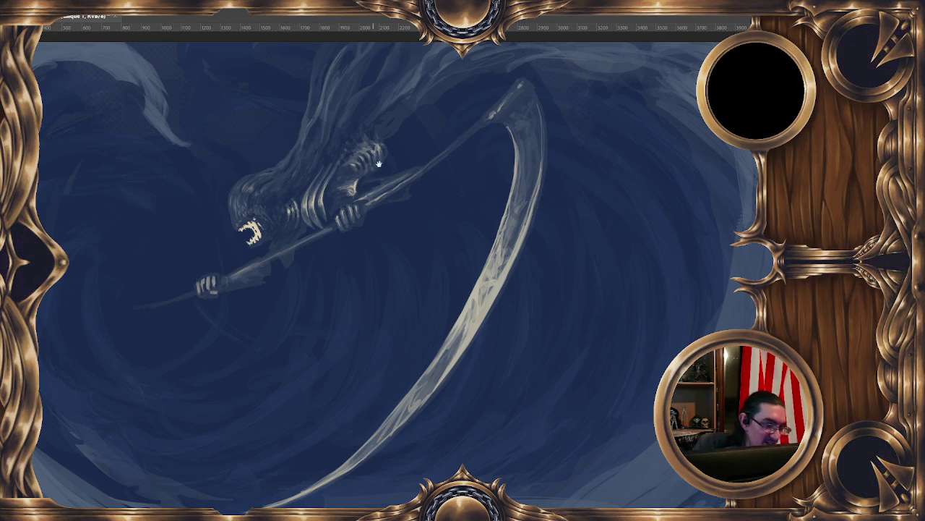
{"action": "left_click_drag", "start_coordinate": [390, 289], "coordinate": [376, 258]}
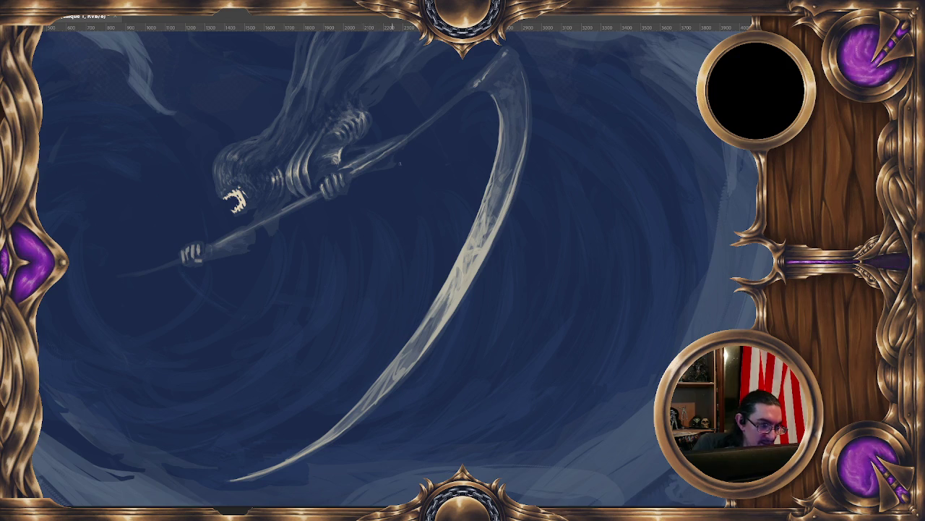
{"action": "key", "text": "minus"}
{"action": "key", "text": "minus"}
{"action": "key", "text": "plus"}
{"action": "key", "text": "plus"}
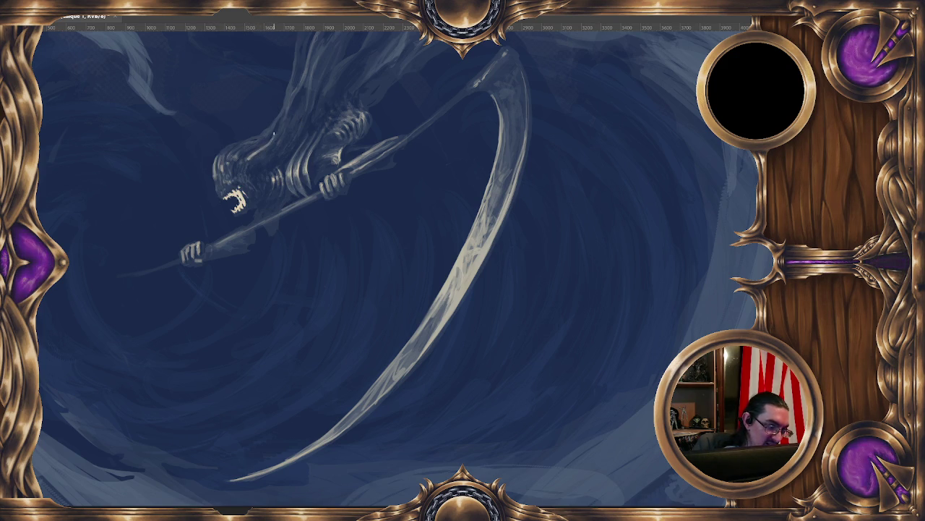
{"action": "scroll", "coordinate": [266, 152], "scroll_direction": "down", "scroll_amount": 1}
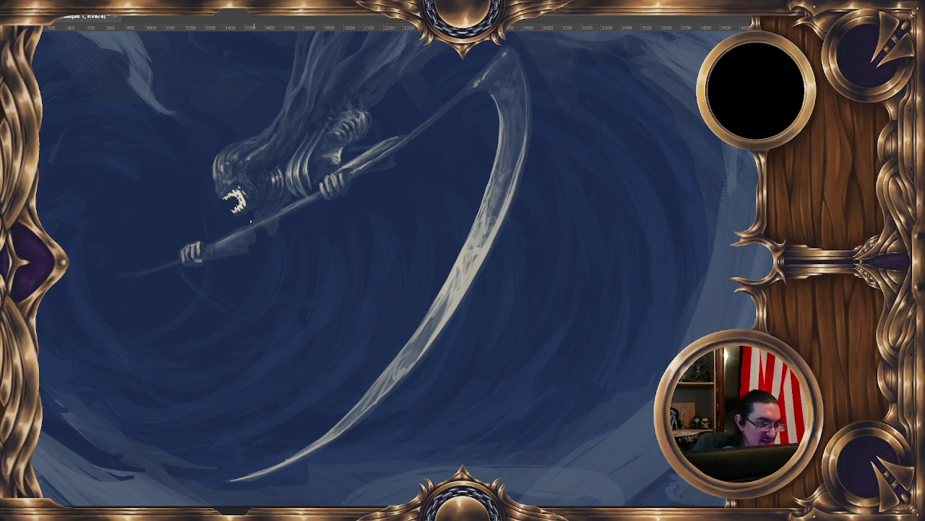
{"action": "scroll", "coordinate": [267, 152], "scroll_direction": "down", "scroll_amount": 2}
{"action": "left_click_drag", "start_coordinate": [412, 272], "coordinate": [270, 187]}
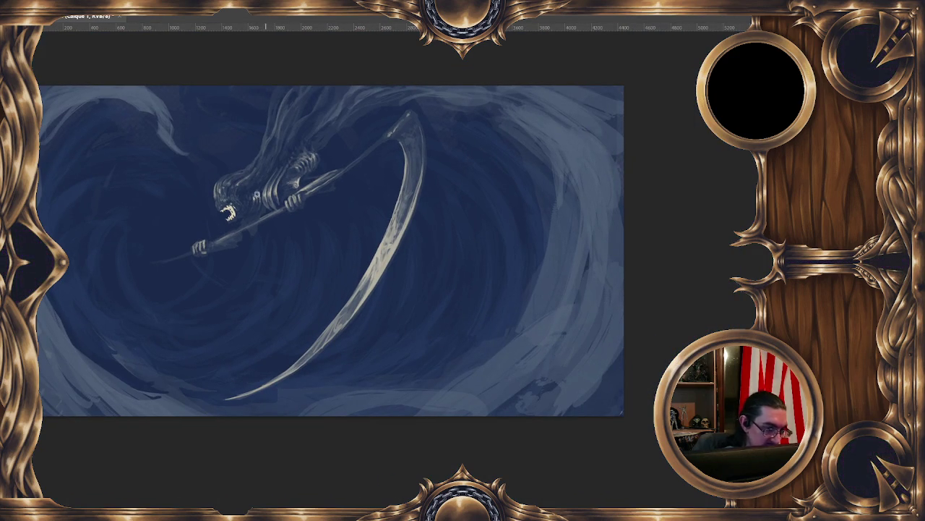